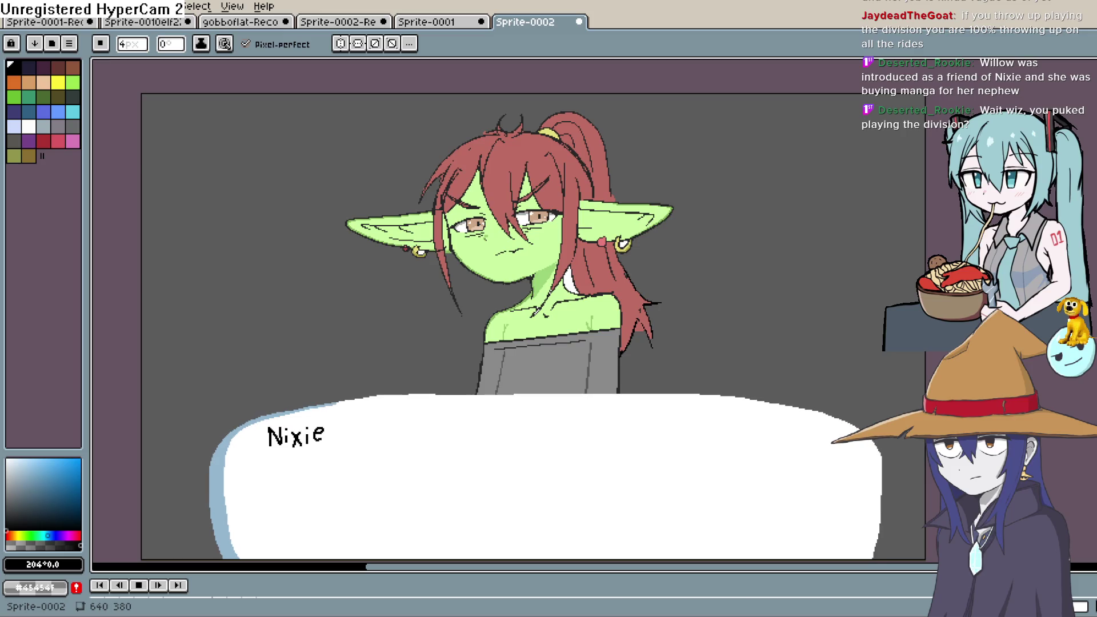
Switch to the Contour drawing tool with the D shortcut
key("d")
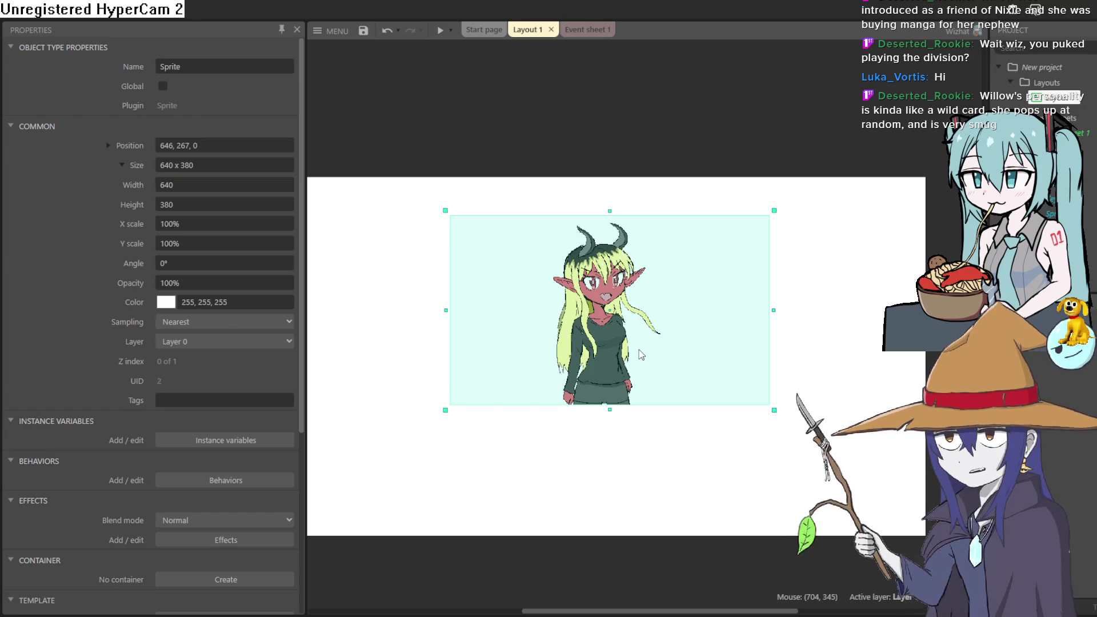
Insert a Sprite font object into Layout 1 from the Create new object type list
left_click(588, 30)
left_click(526, 30)
double_click(554, 207)
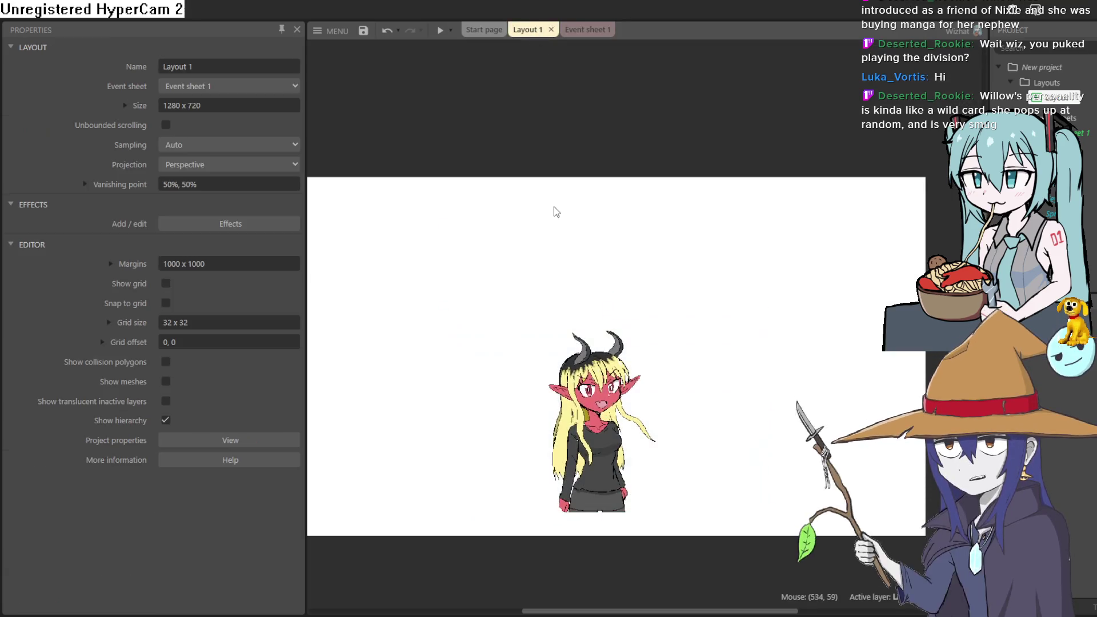
scroll(543, 268, "down", 10)
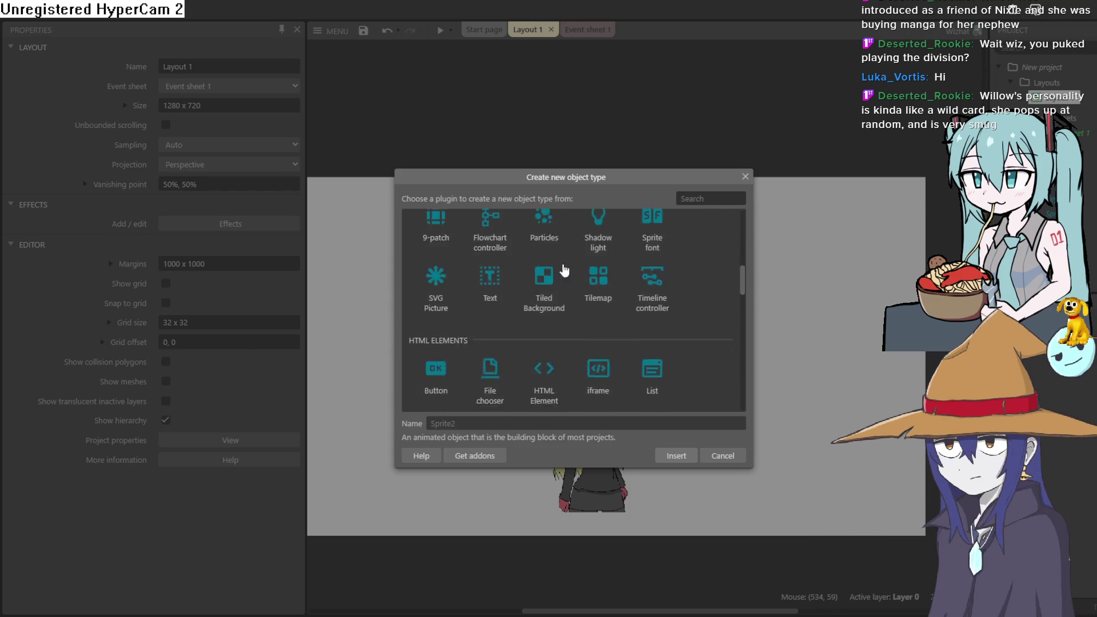
scroll(657, 331, "down", 8)
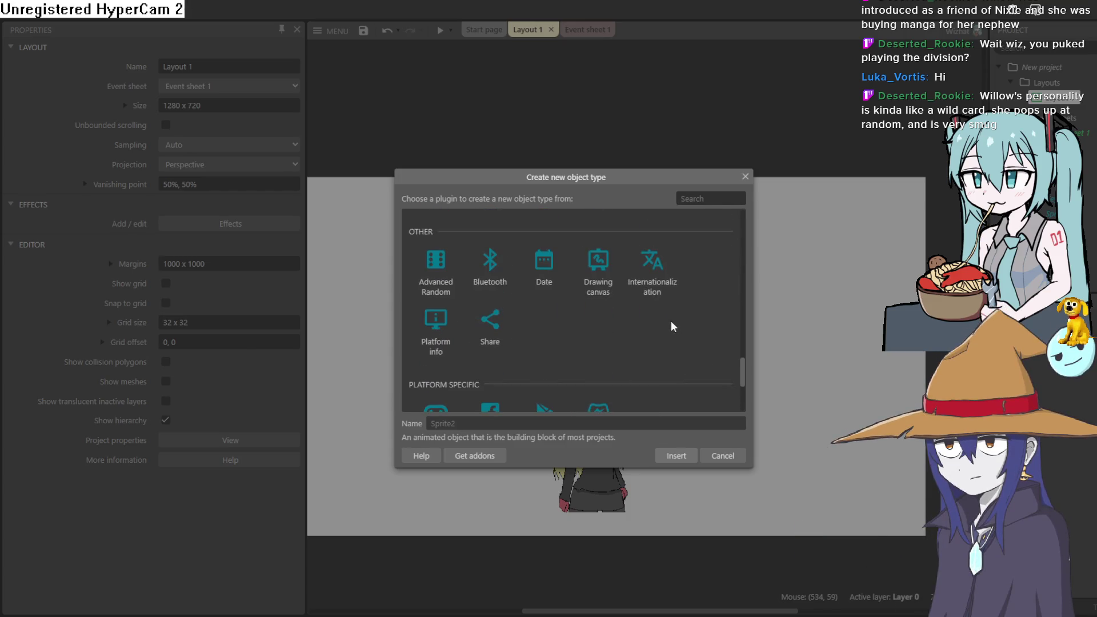
scroll(499, 297, "up", 5)
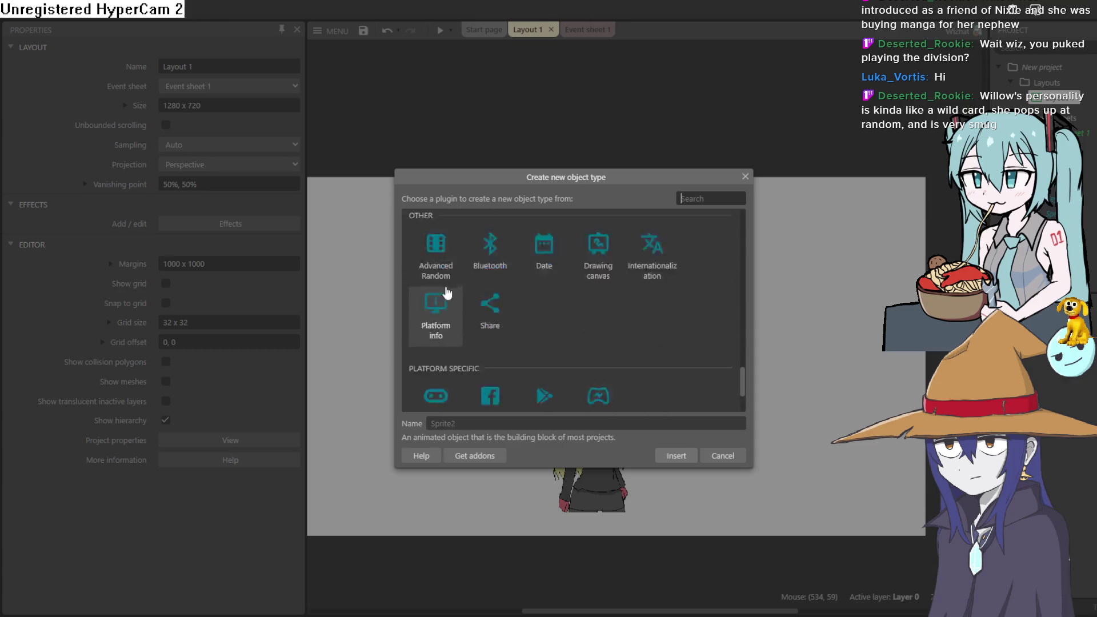
scroll(523, 320, "up", 3)
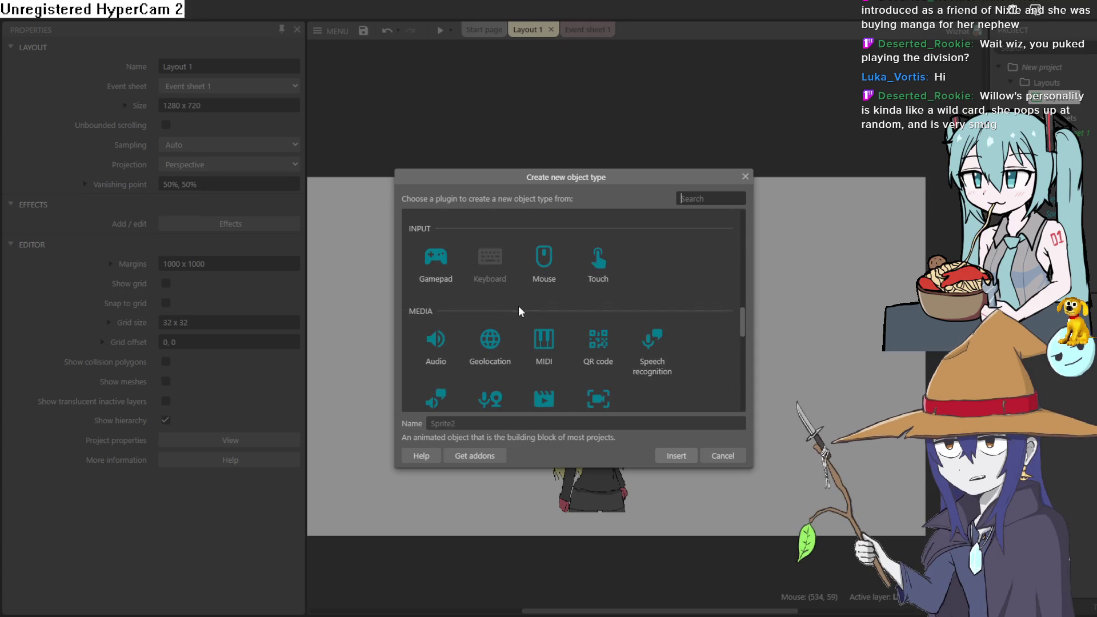
scroll(520, 312, "up", 10)
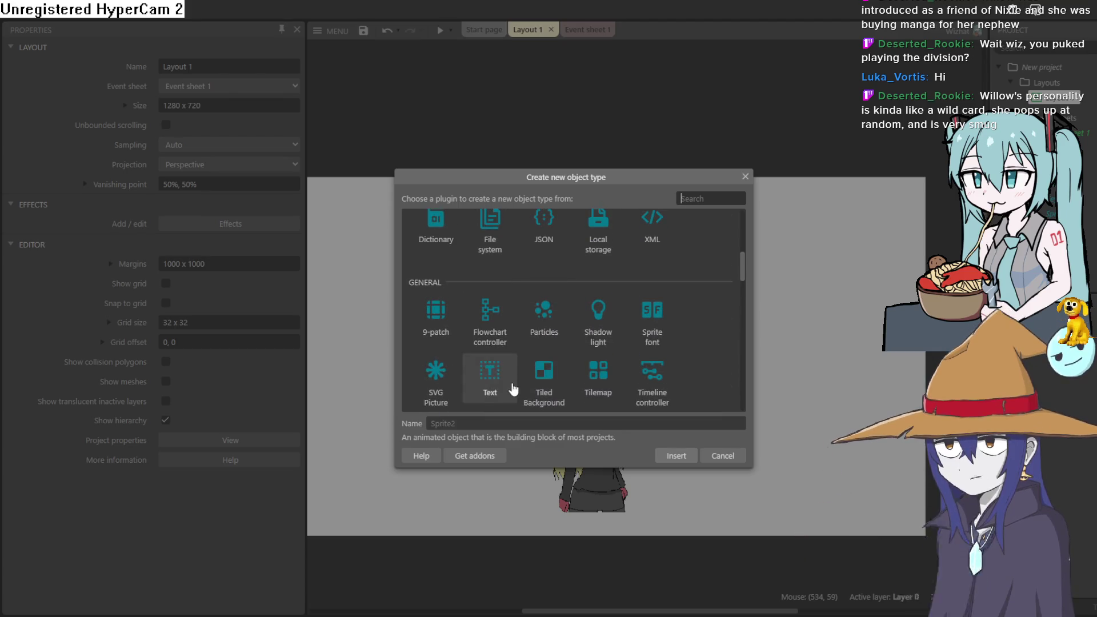
double_click(645, 323)
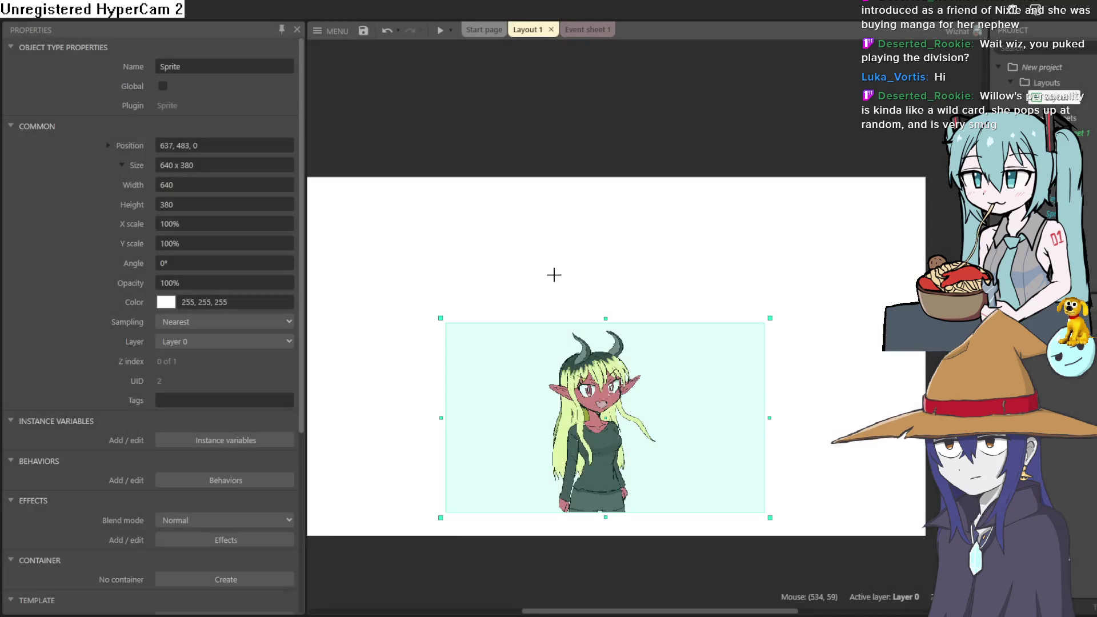
left_click(524, 252)
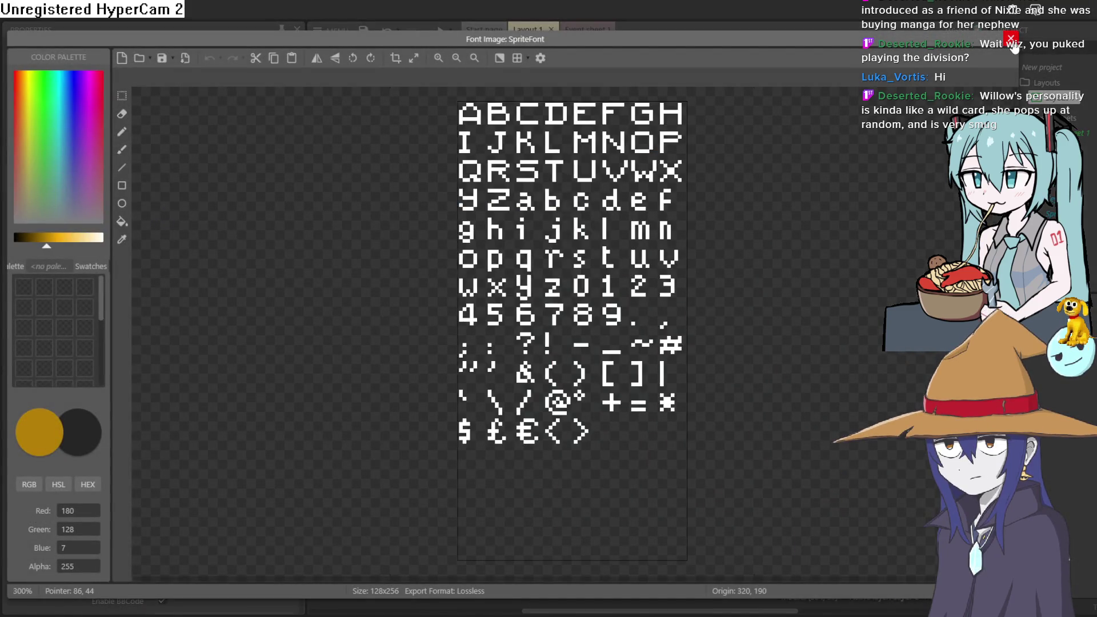
left_click(1011, 39)
left_click_drag(573, 308, 575, 314)
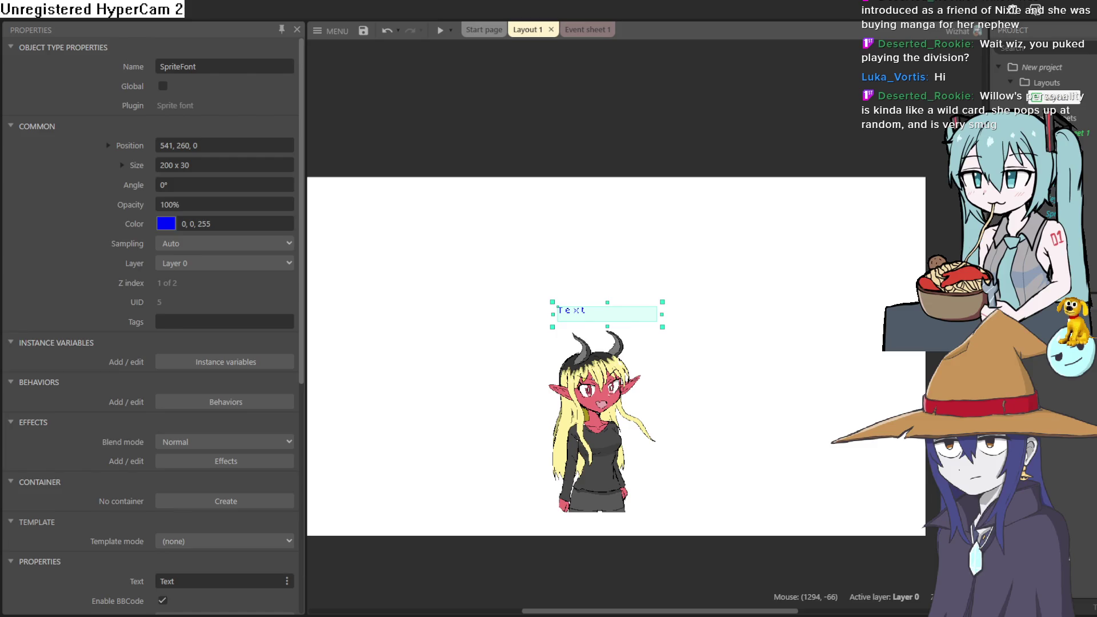
mouse_move(664, 308)
left_mouse_down()
mouse_move(678, 281)
mouse_move(723, 260)
mouse_move(775, 268)
left_mouse_up()
mouse_move(748, 326)
left_mouse_down()
mouse_move(727, 345)
mouse_move(741, 354)
left_mouse_up()
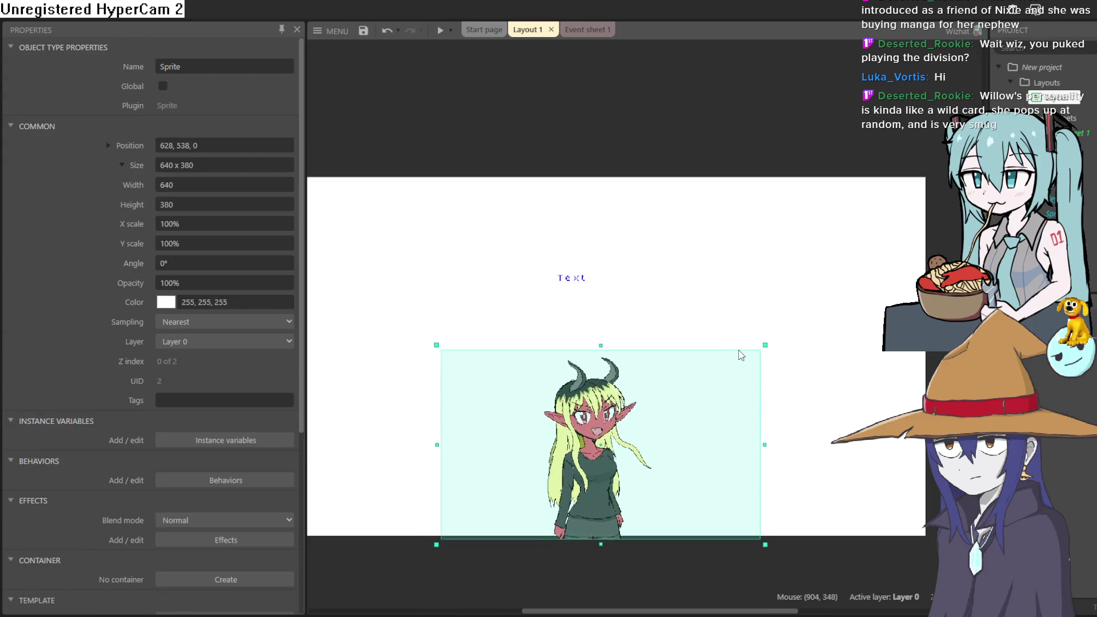
left_click(573, 285)
mouse_move(573, 284)
left_mouse_down()
mouse_move(571, 347)
mouse_move(571, 306)
mouse_move(562, 310)
left_mouse_up()
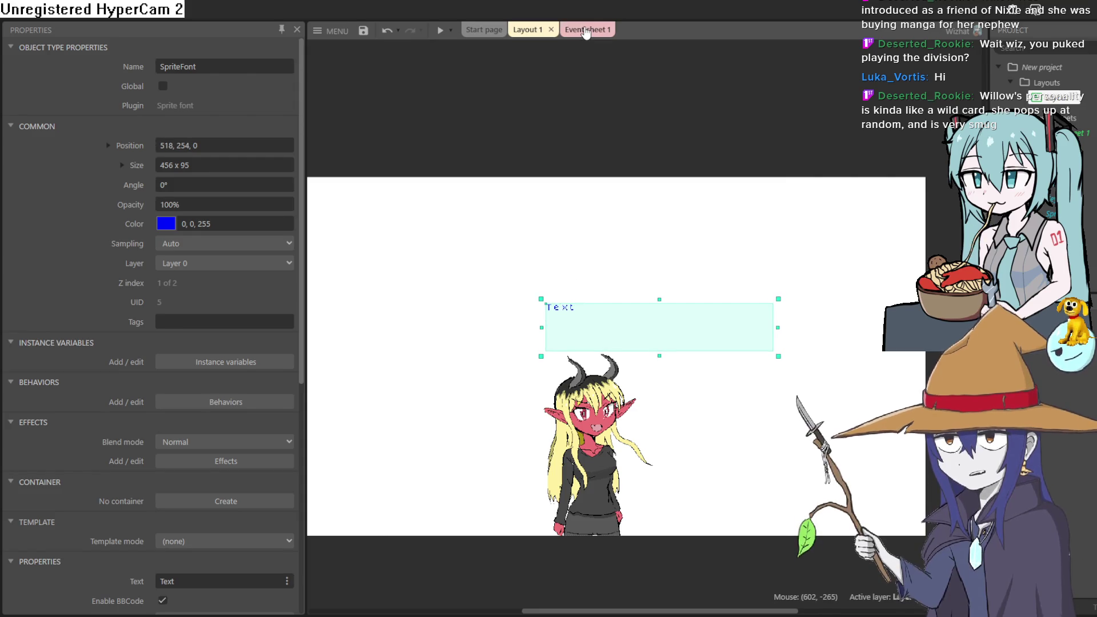
left_click(585, 30)
left_click(525, 29)
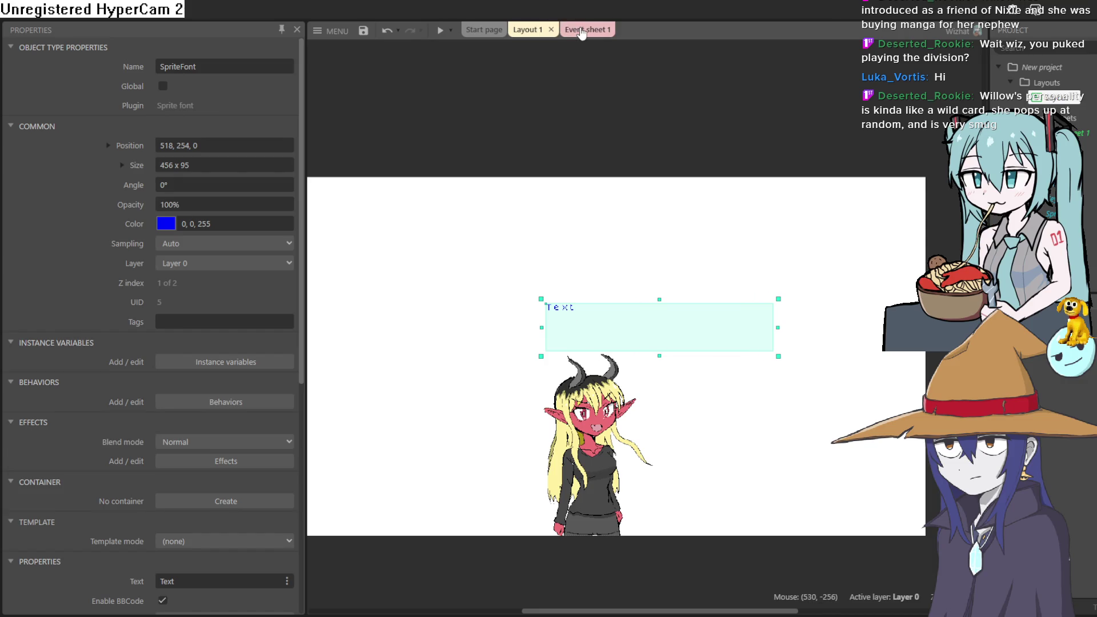
Add a Keyboard 'On key pressed' event triggered by the Space key
left_click(581, 30)
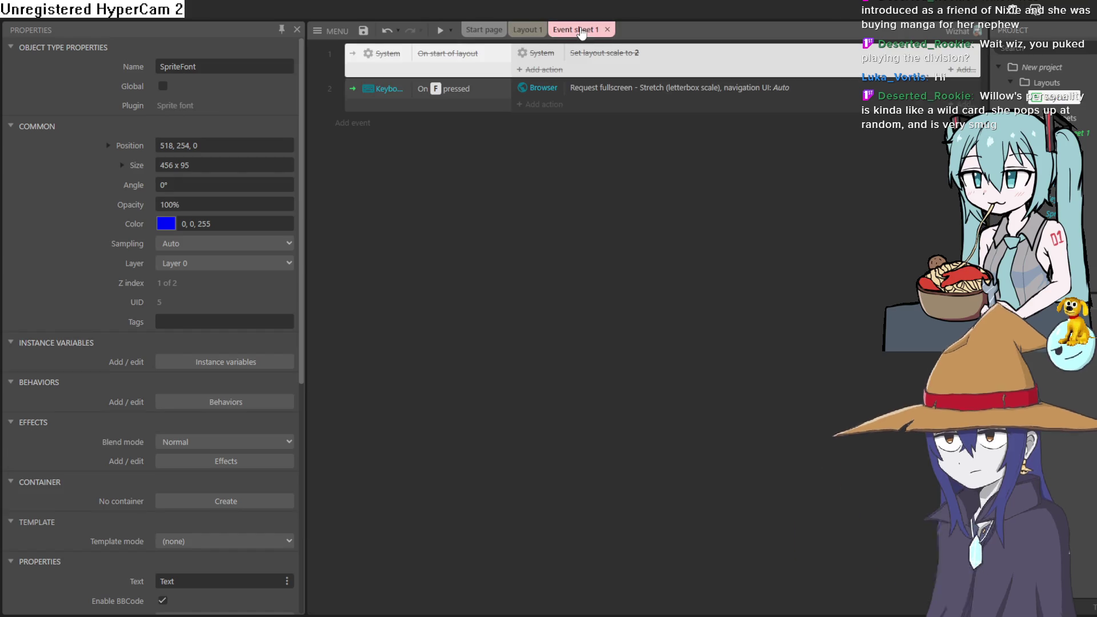
left_click(340, 126)
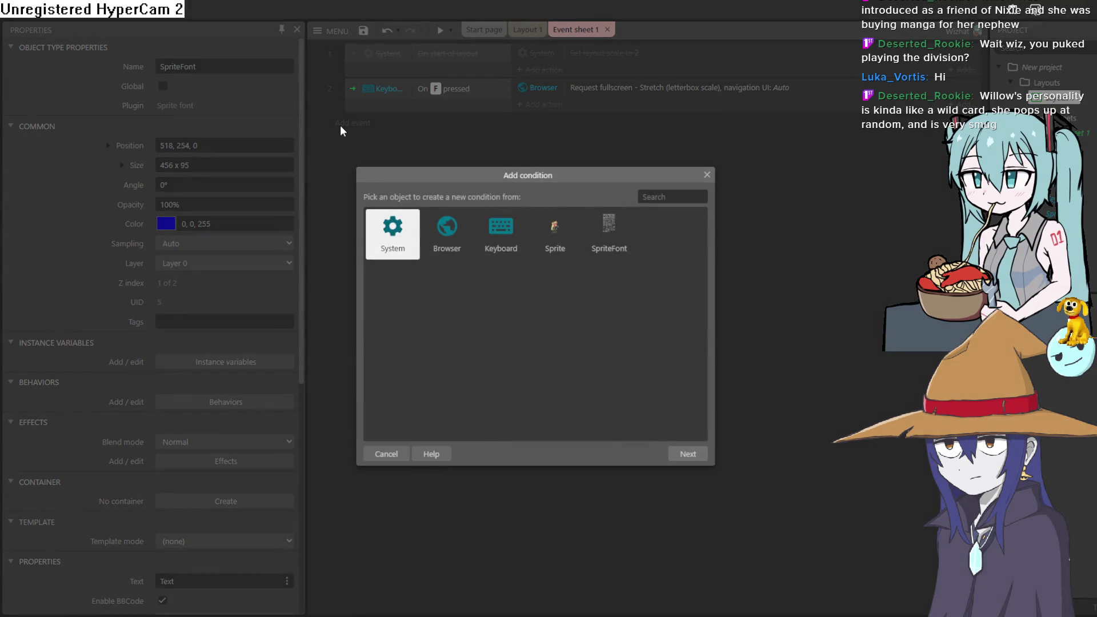
left_click(523, 247)
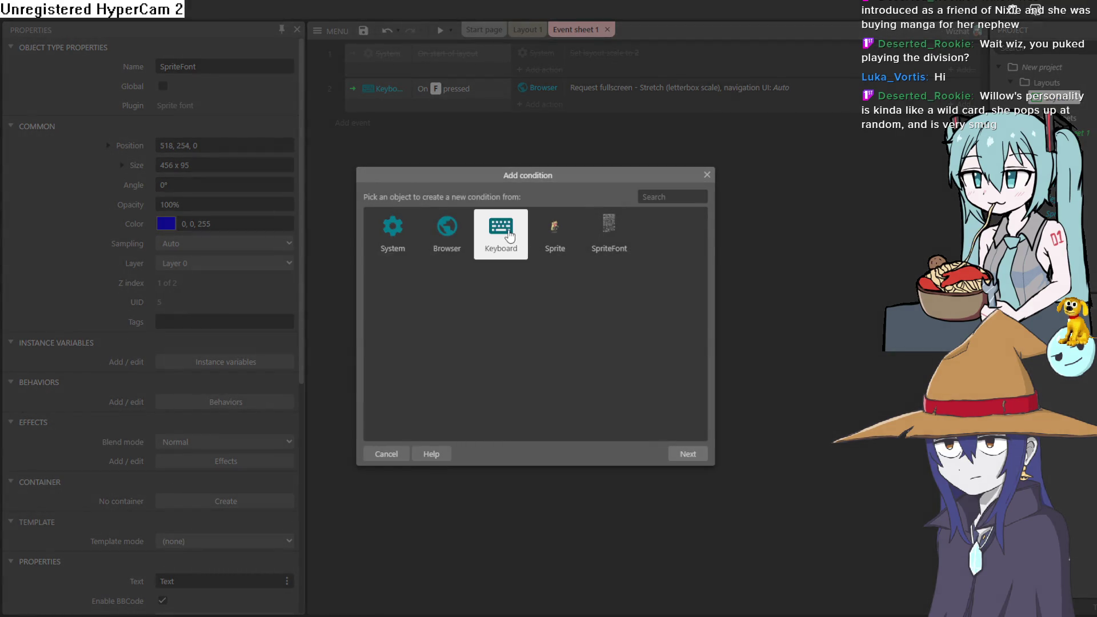
double_click(508, 236)
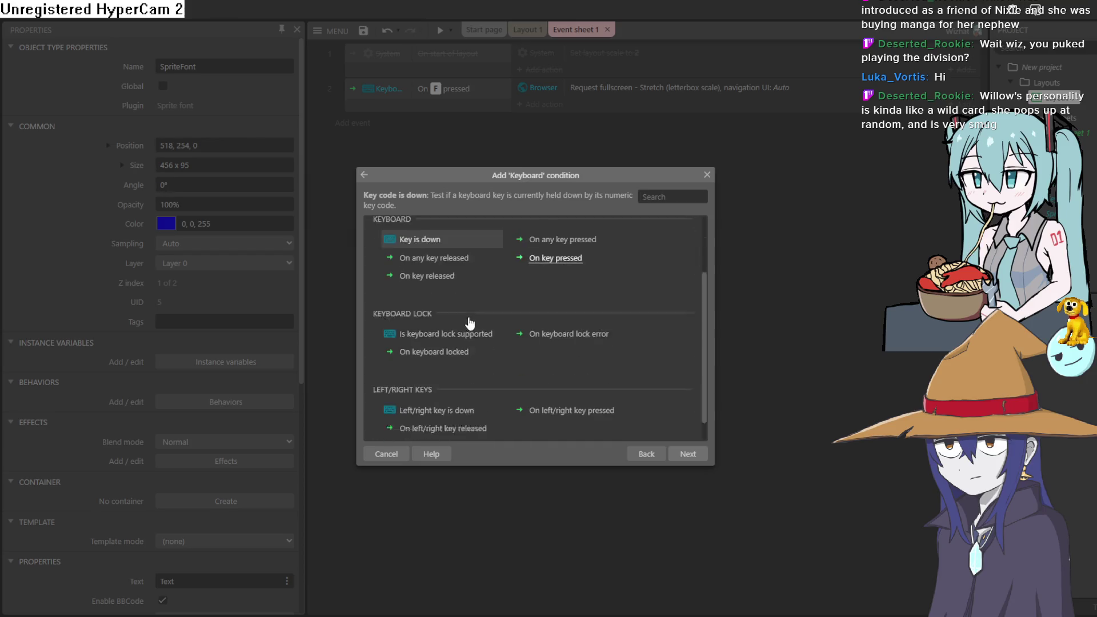
scroll(518, 362, "up", 2)
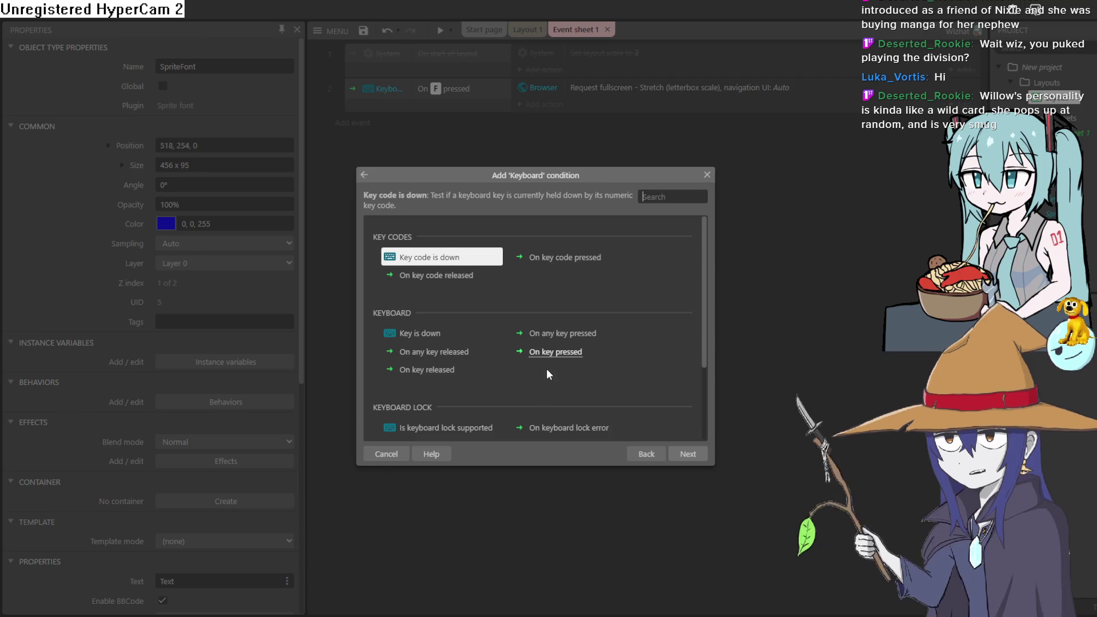
double_click(568, 353)
left_click(569, 326)
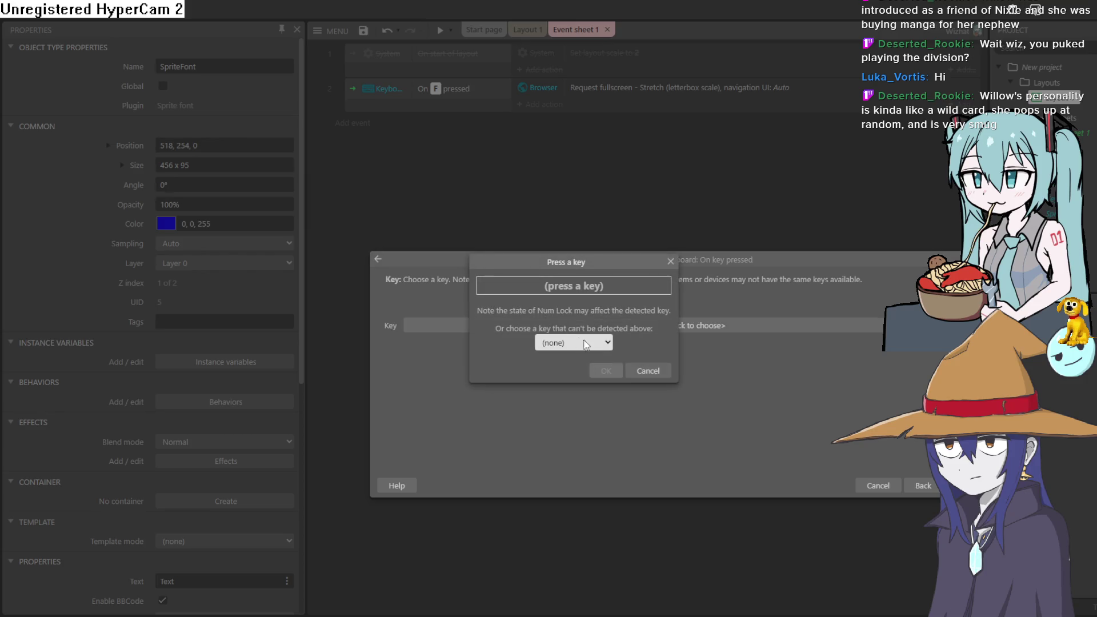
left_click(618, 374)
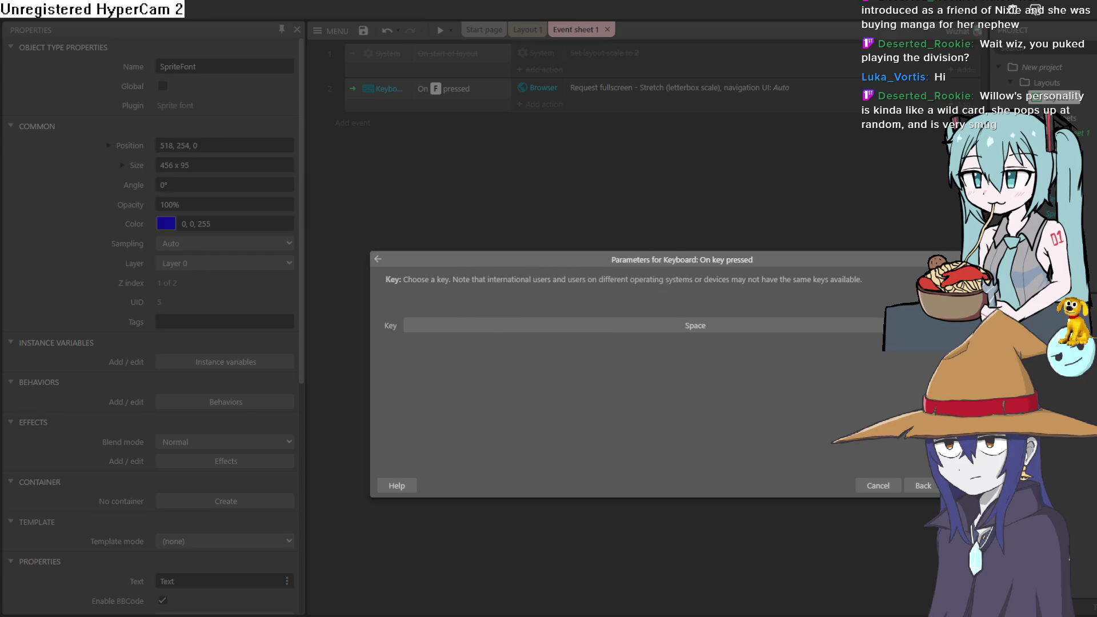
key("Return")
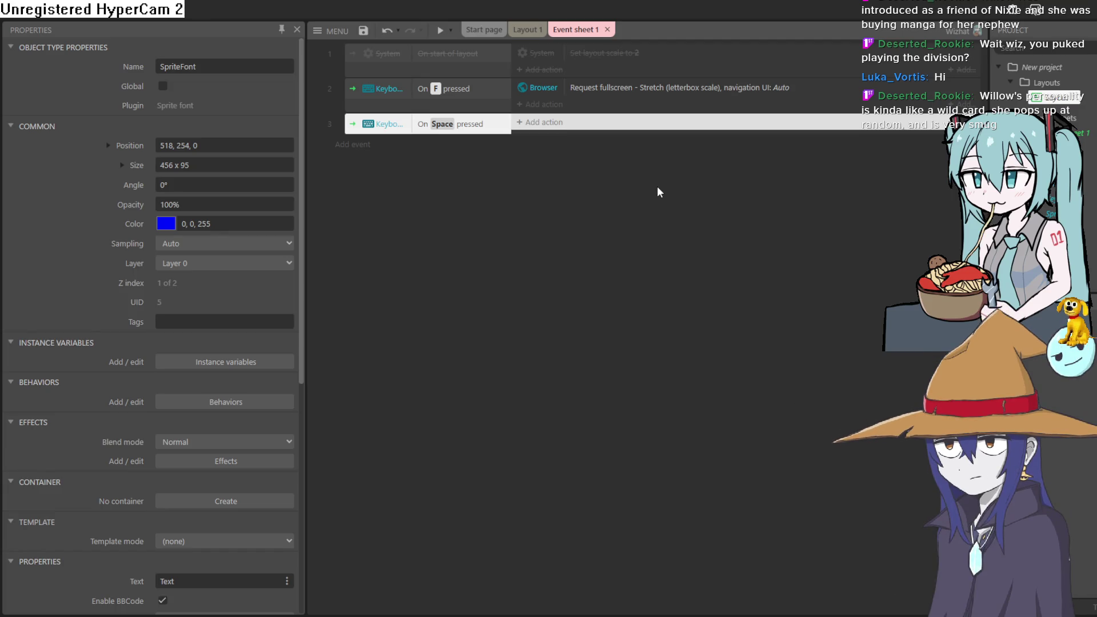
left_click(551, 122)
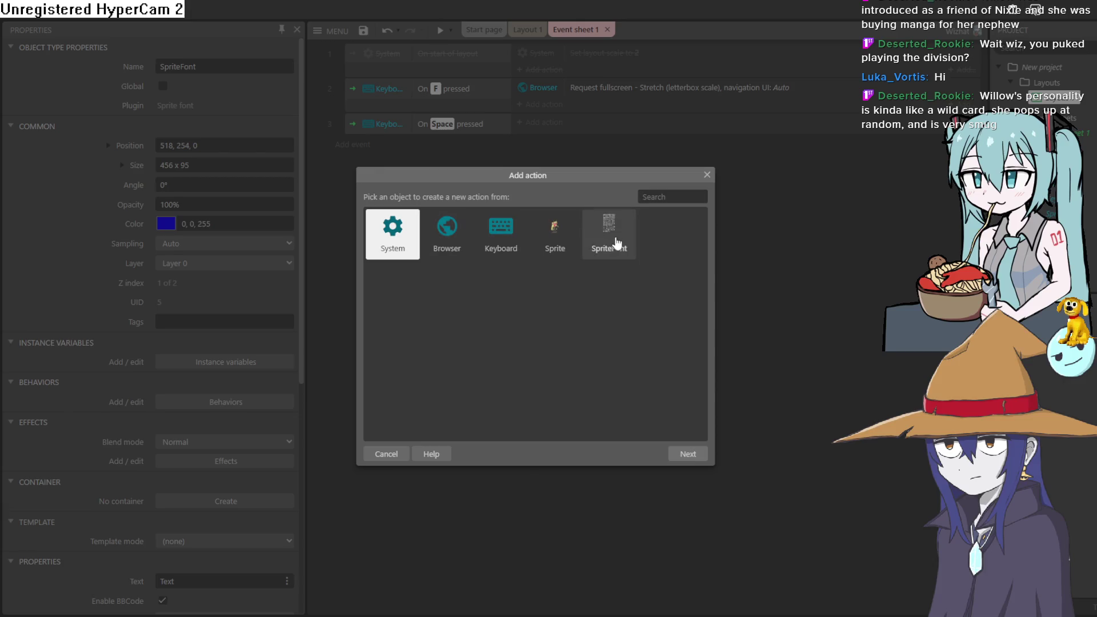
Give the Space event a SpriteFont Typewriter text action reading 'Teehee I'm a goblin lol'
left_click(618, 242)
double_click(618, 243)
scroll(562, 287, "down", 10)
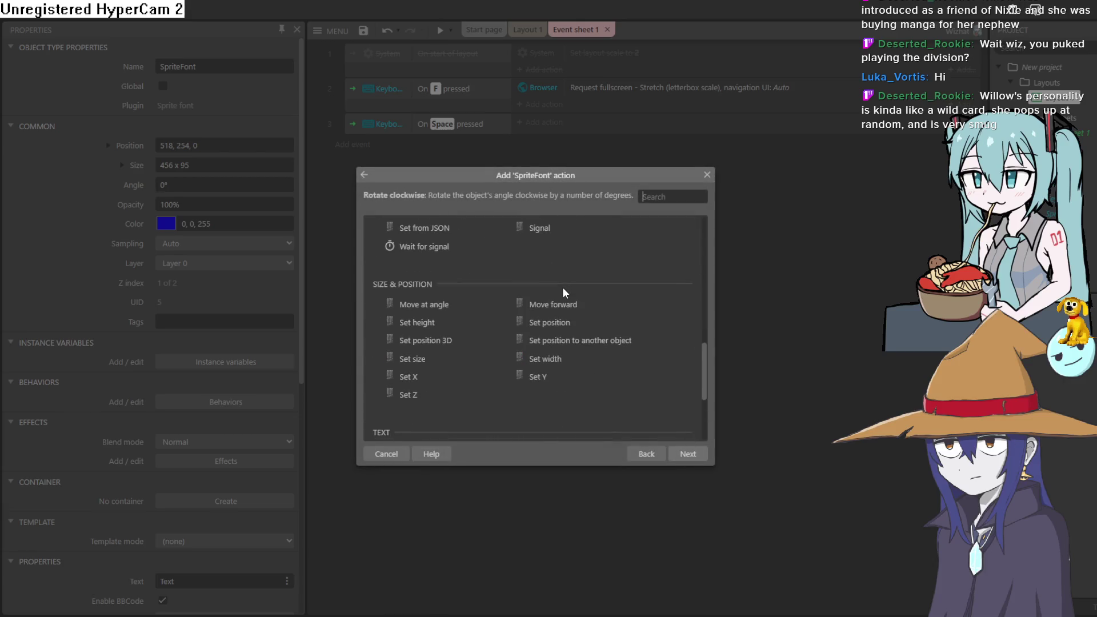
scroll(562, 287, "down", 2)
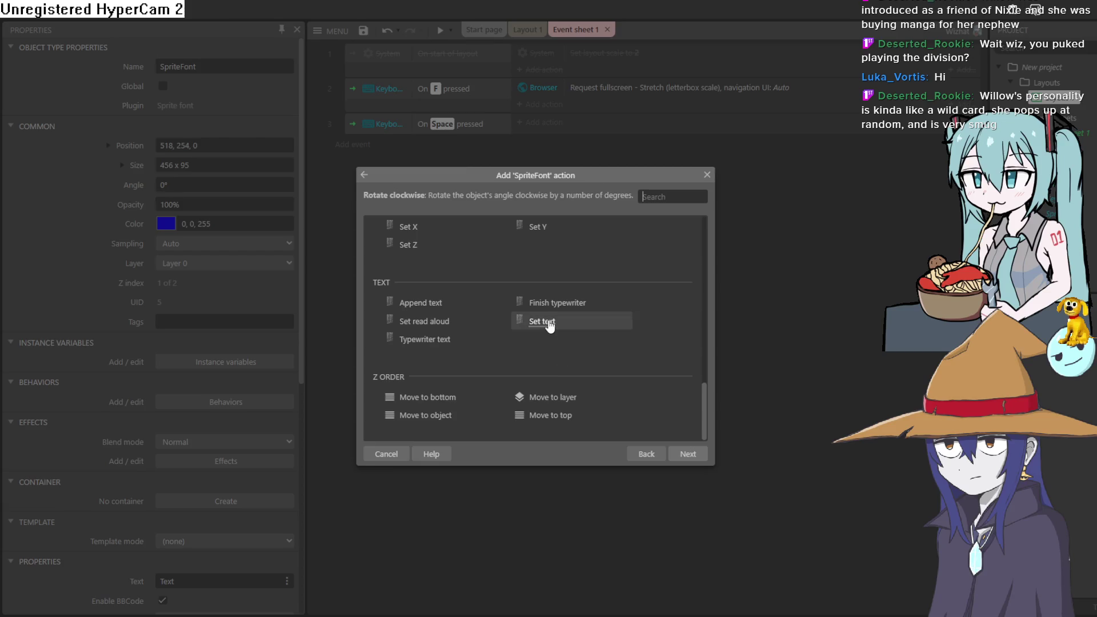
double_click(440, 339)
type("\"Teehee I'm a goblin")
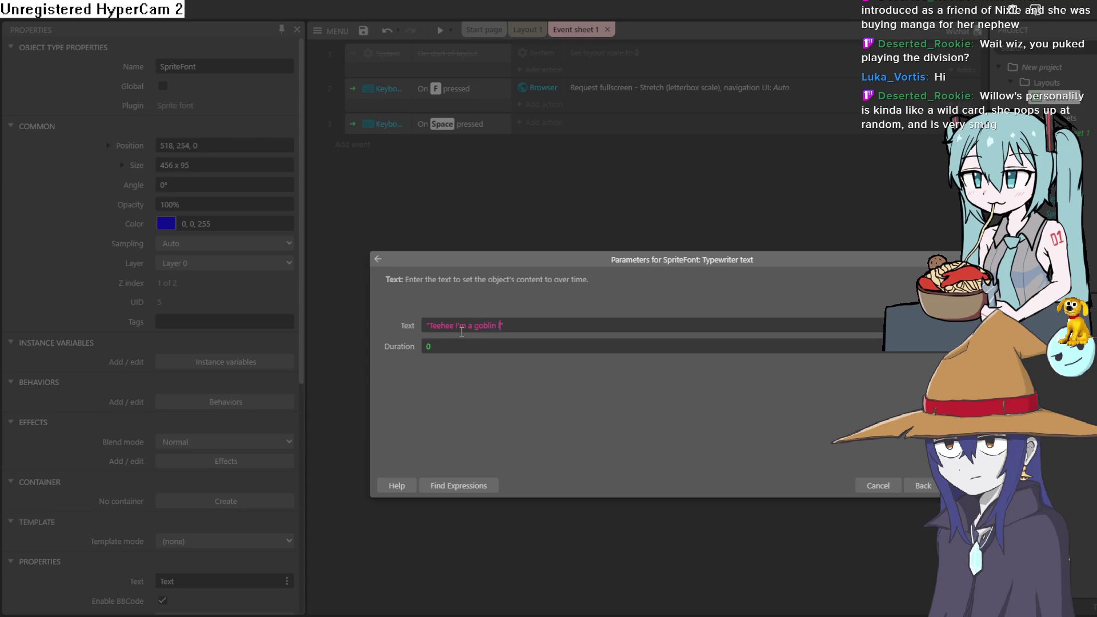
type("ol")
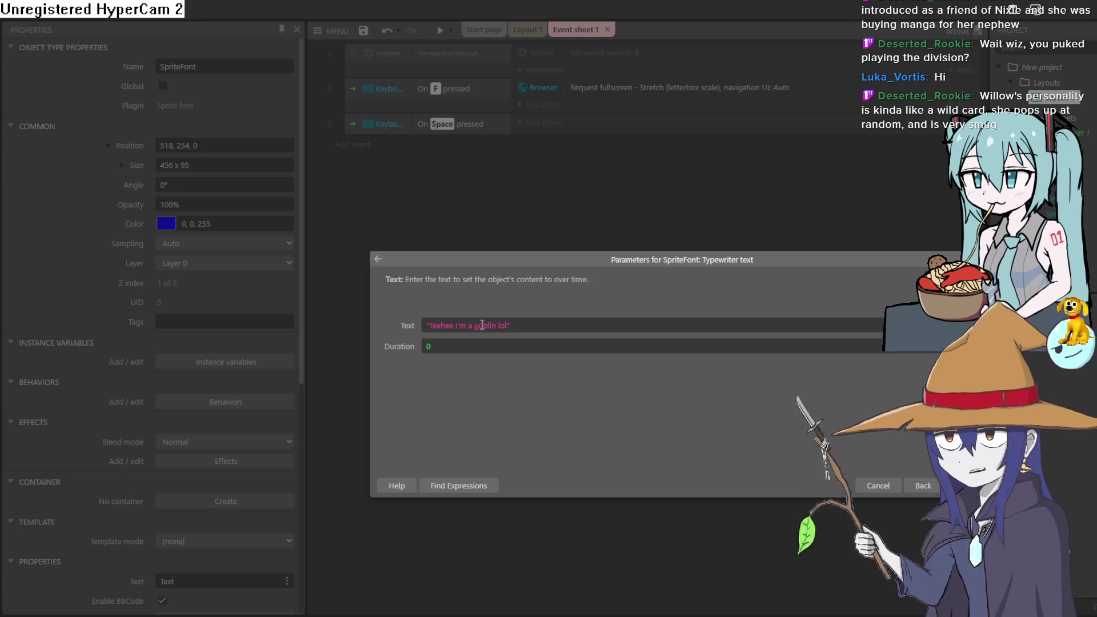
key("Return")
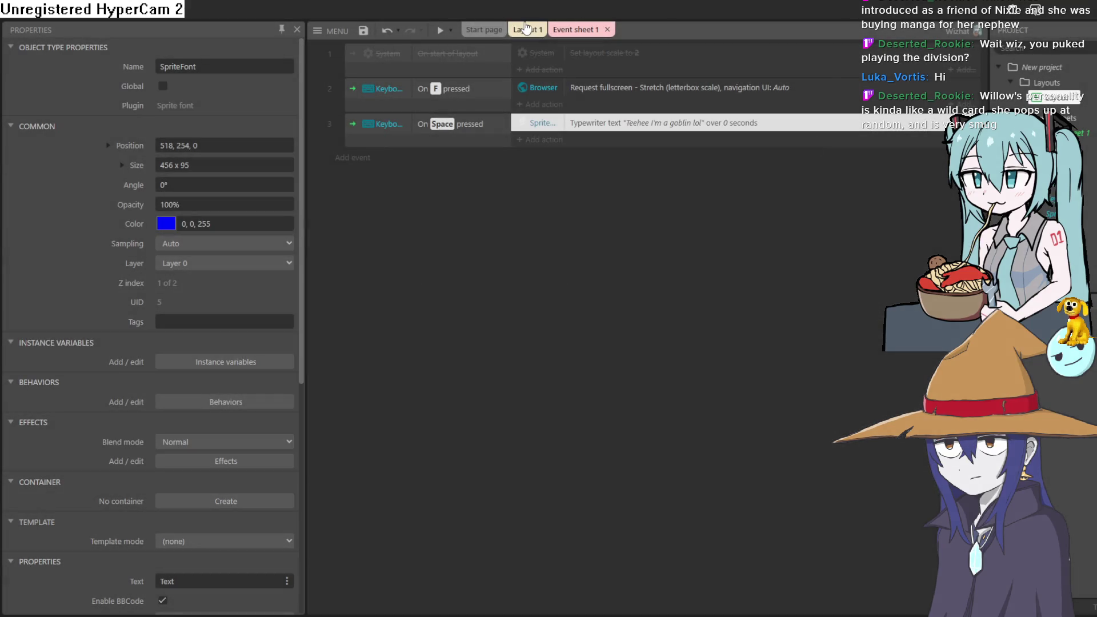
Move the SpriteFont text down and right on Layout 1, then preview the game
left_click(530, 32)
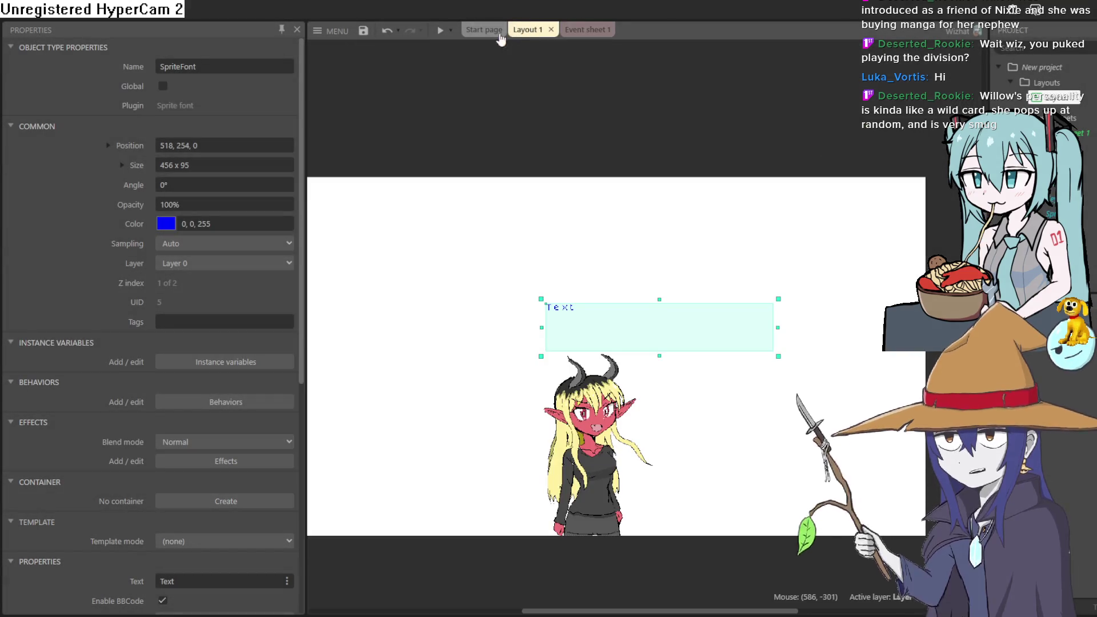
left_click_drag(576, 321, 594, 350)
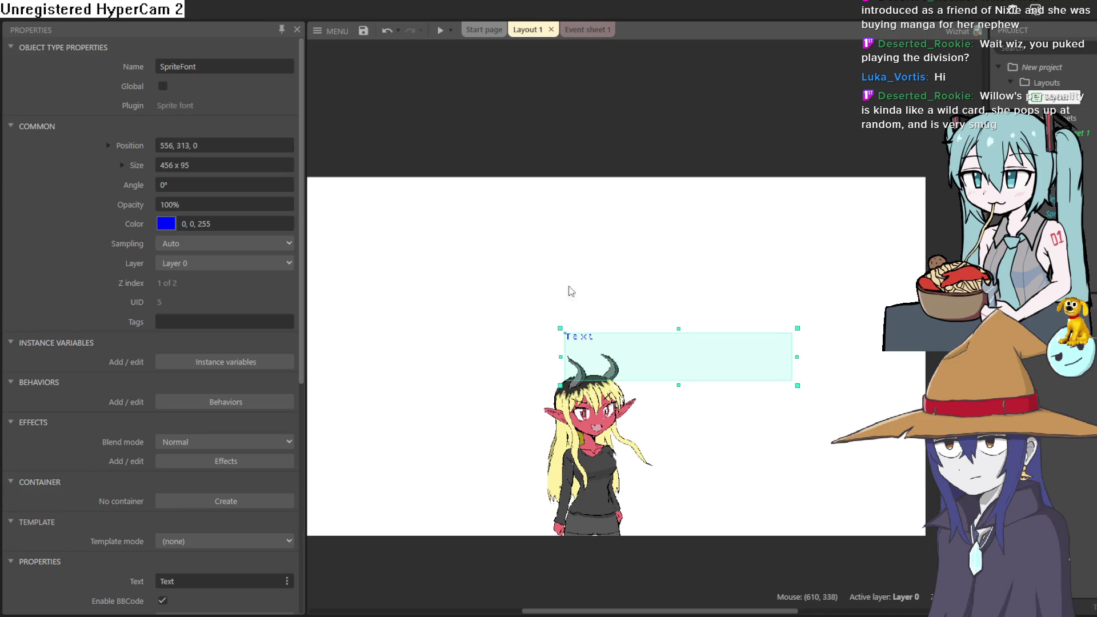
left_click(437, 31)
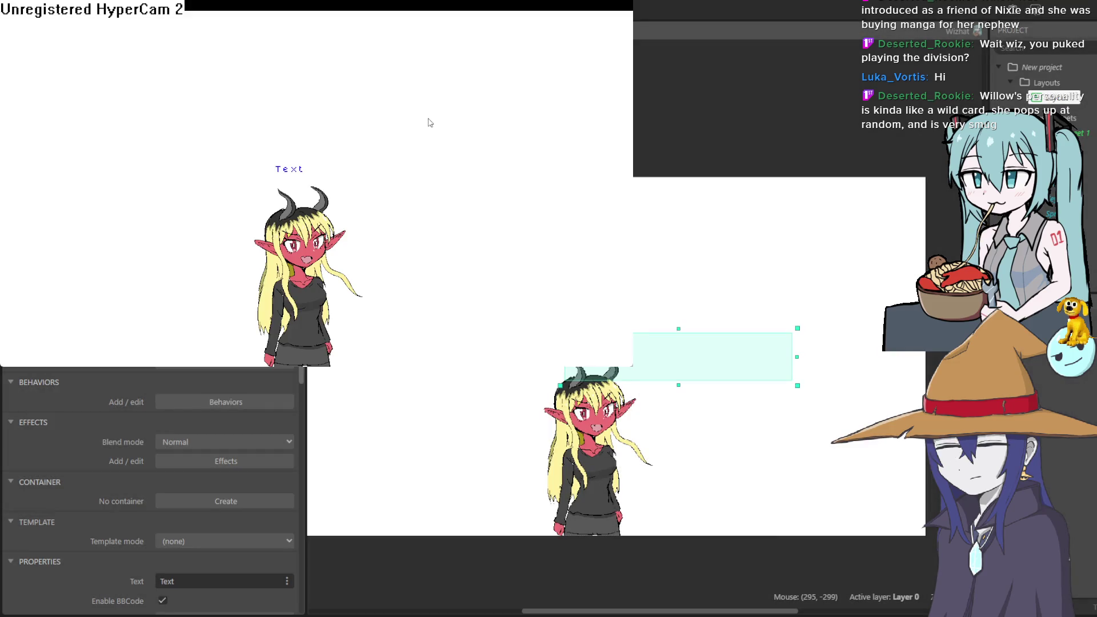
left_click(759, 9)
Set the Typewriter text action's Duration to 3 seconds
left_click(580, 30)
double_click(628, 122)
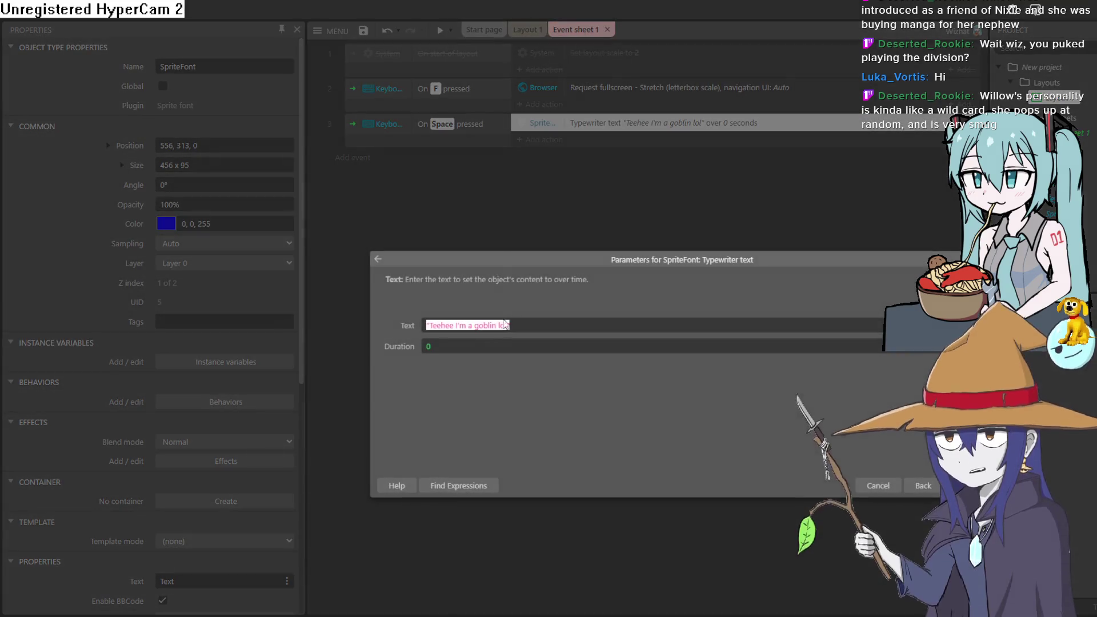
left_click(428, 346)
type("3")
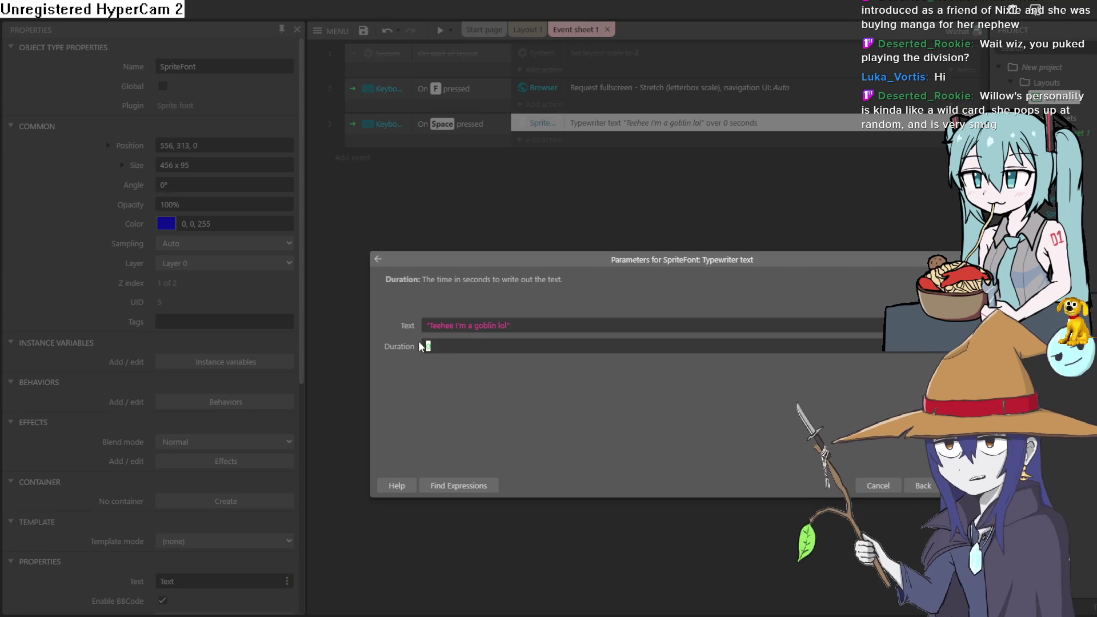
key("Return")
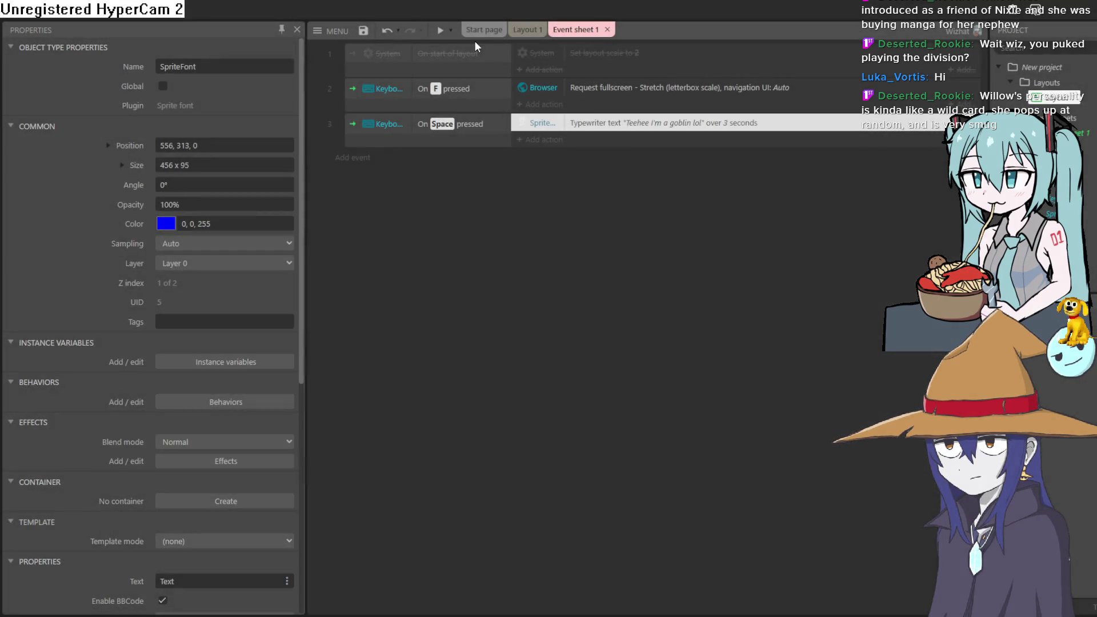
left_click(442, 33)
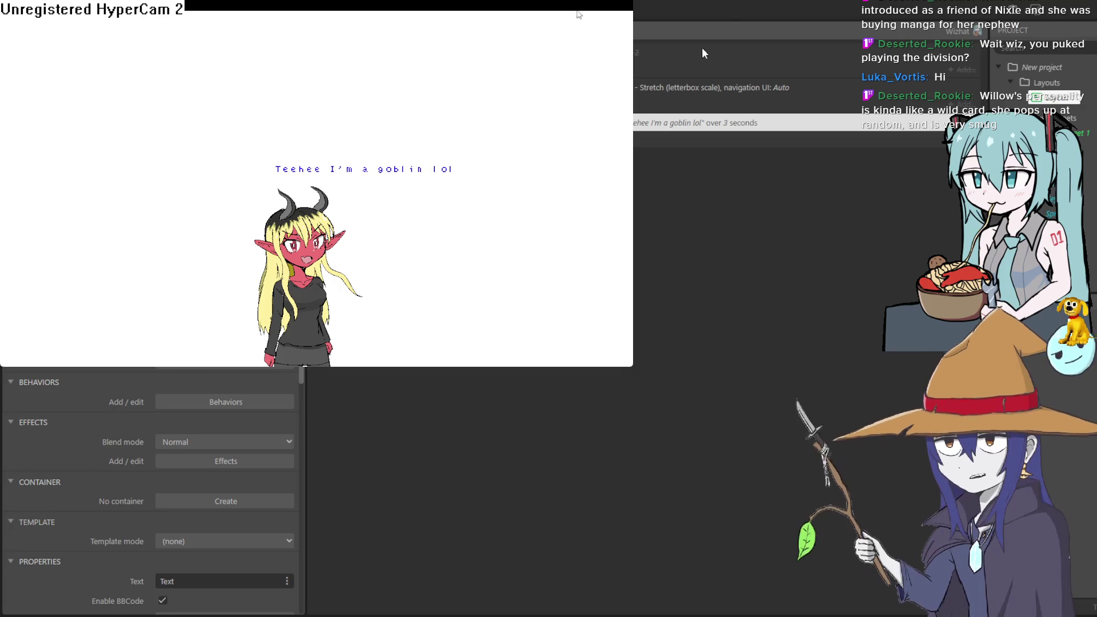
left_click(732, 5)
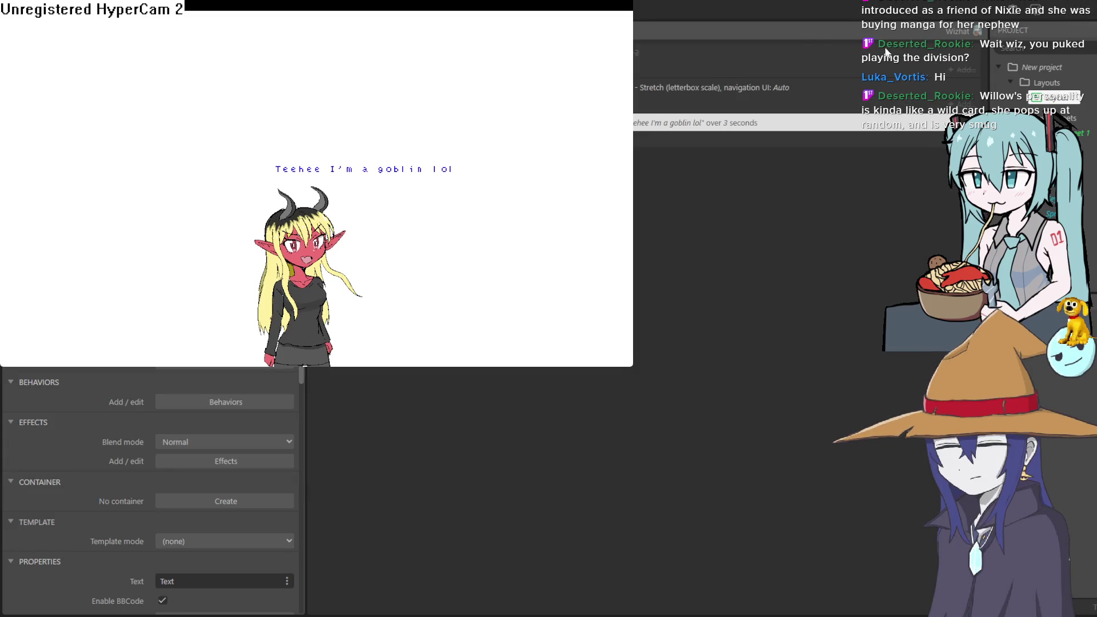
left_click(754, 8)
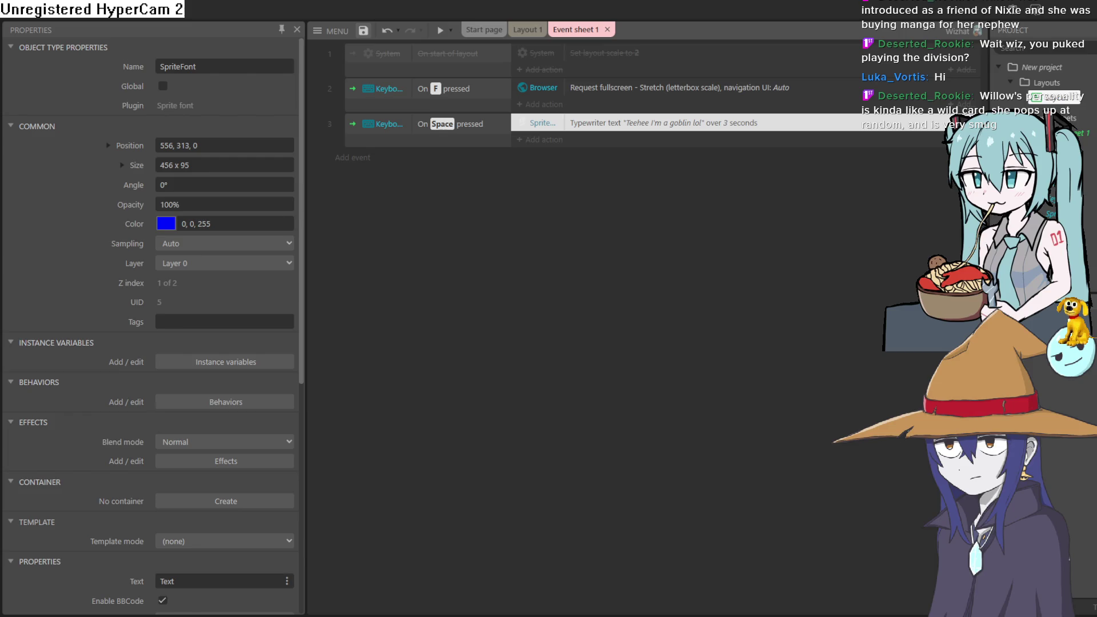
key("ctrl+s")
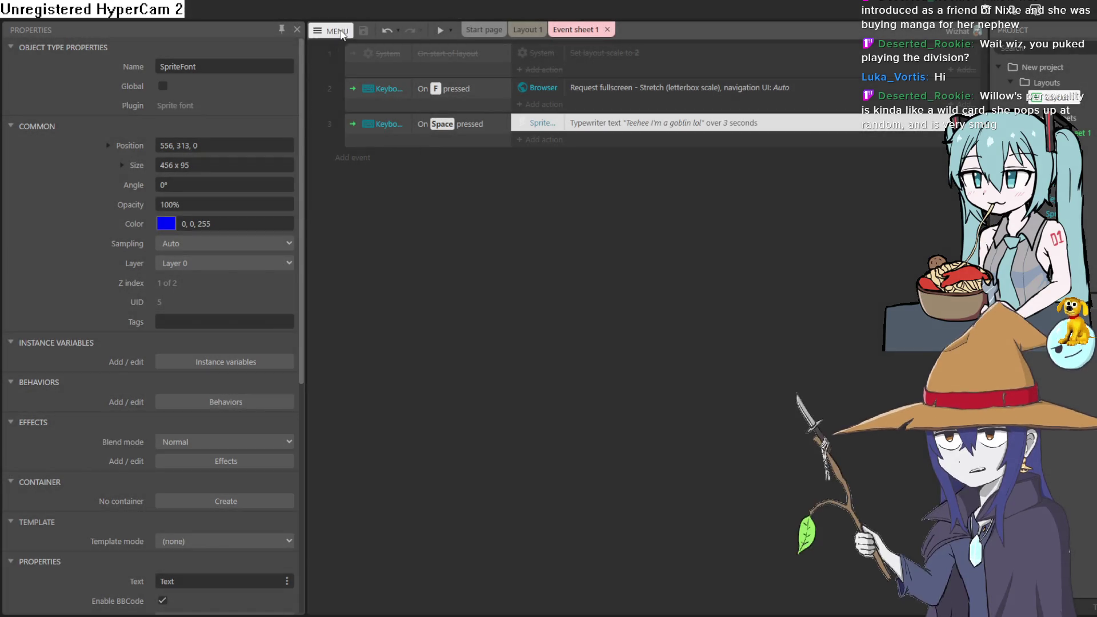
Look through the main menu's Project open options, then close the menu unused
left_click(341, 32)
mouse_move(366, 51)
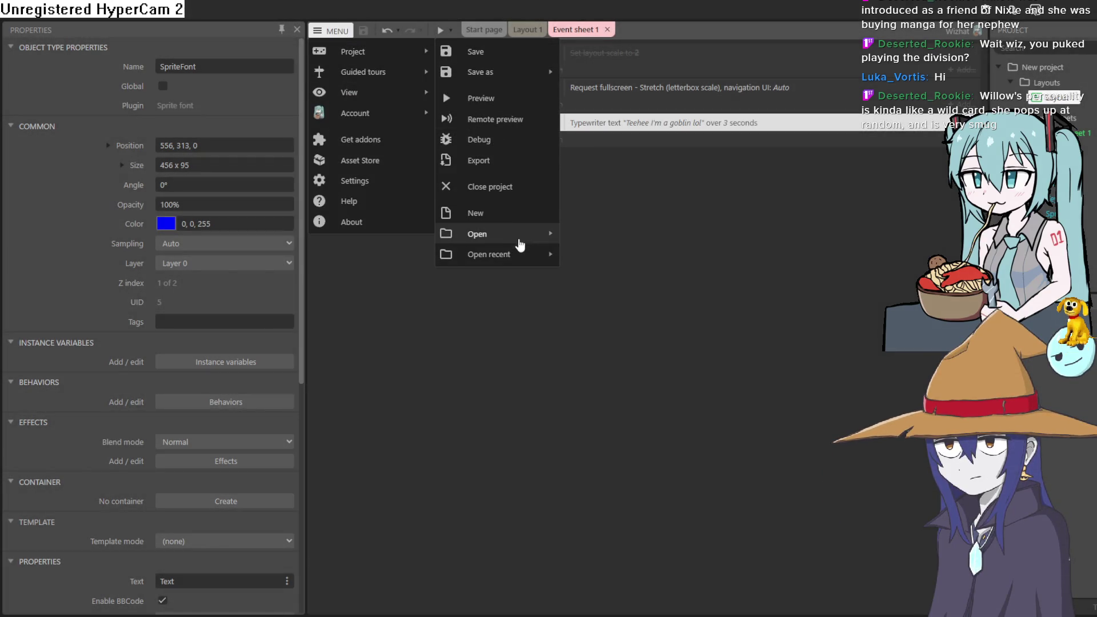
mouse_move(530, 256)
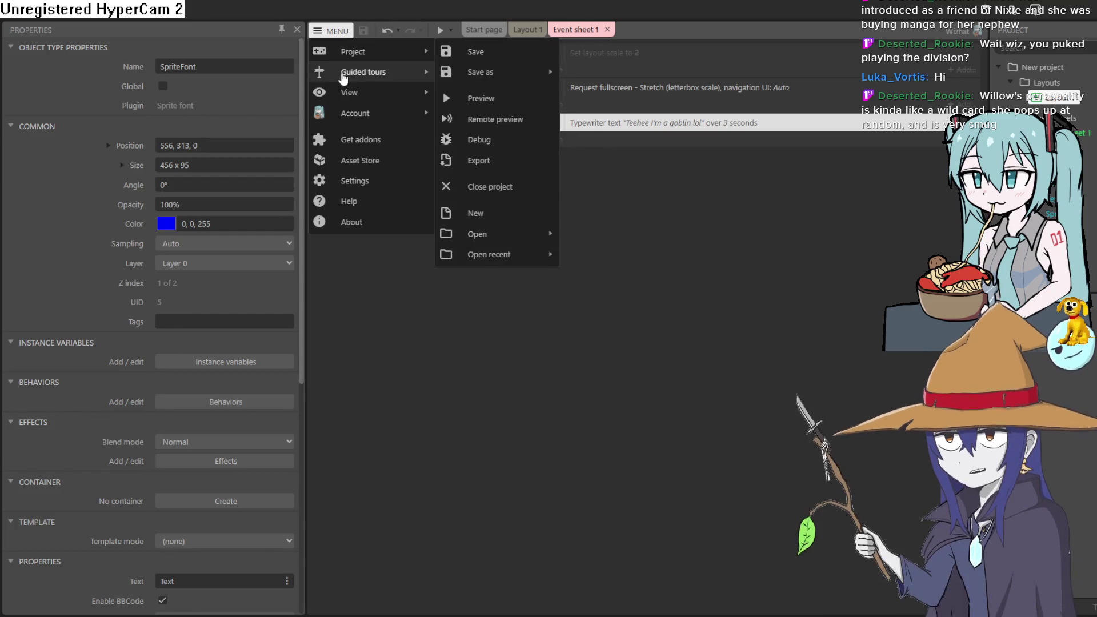
mouse_move(400, 52)
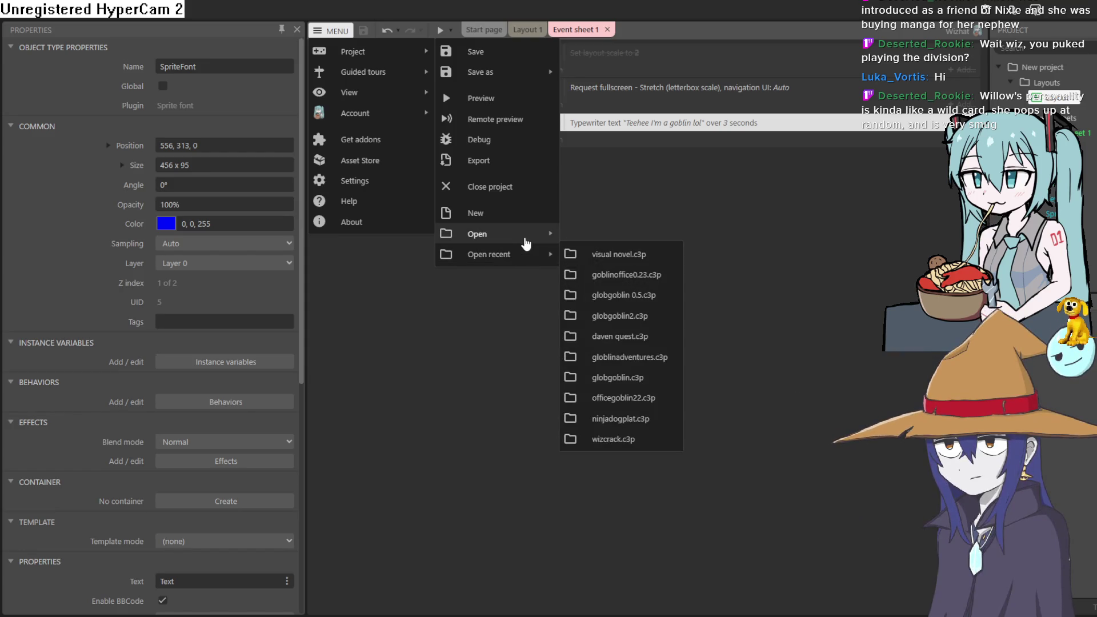
left_click(650, 263)
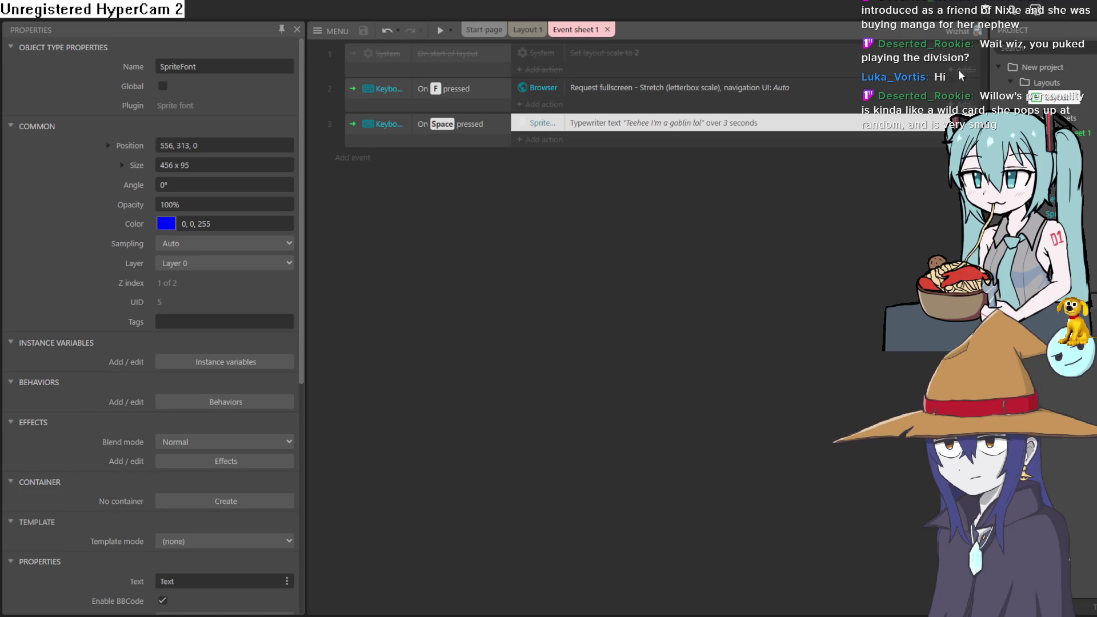
Nudge the SpriteFont up slightly to 558, 304 and return to Aseprite
left_click(525, 30)
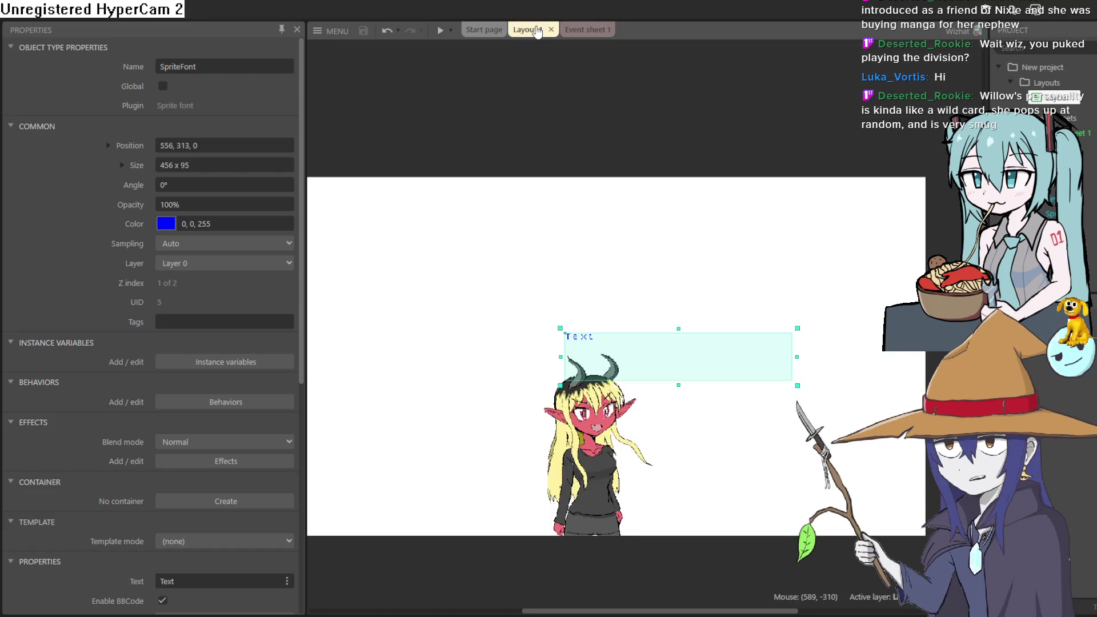
left_click_drag(580, 340, 581, 335)
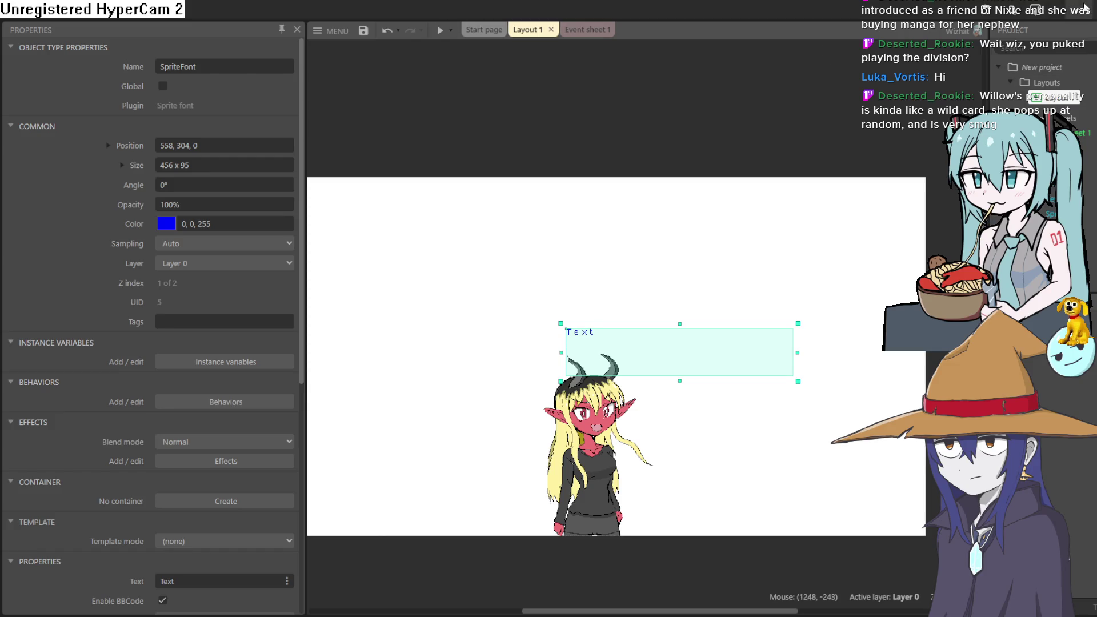
left_click(1084, 7)
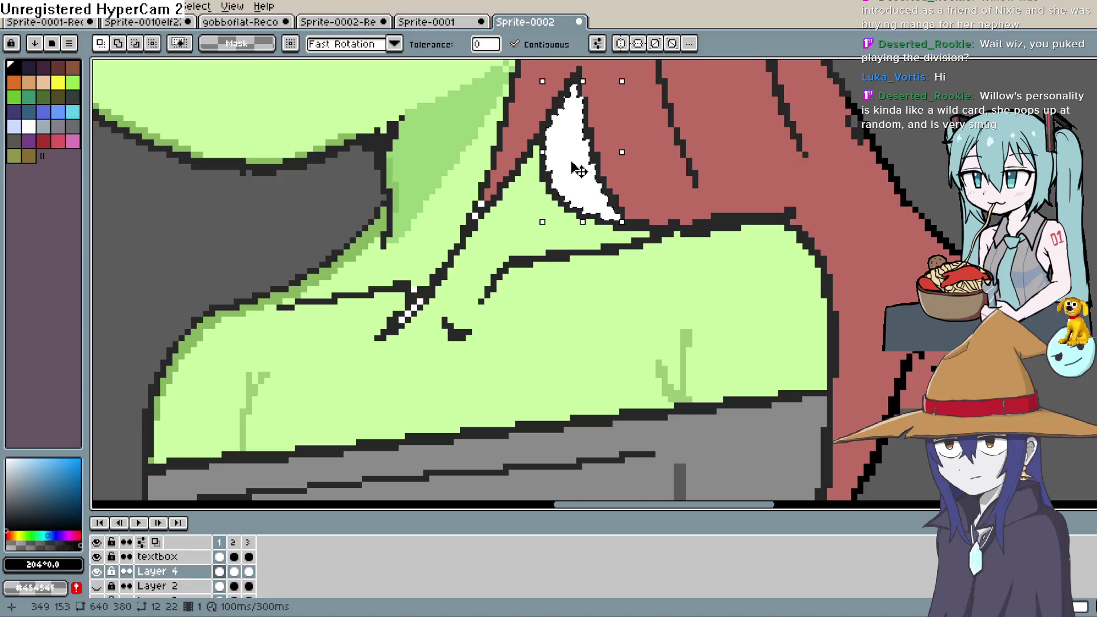
Fill the goblin's white hair patch dark grey on the animation frames, then pan the sprite
key("Delete")
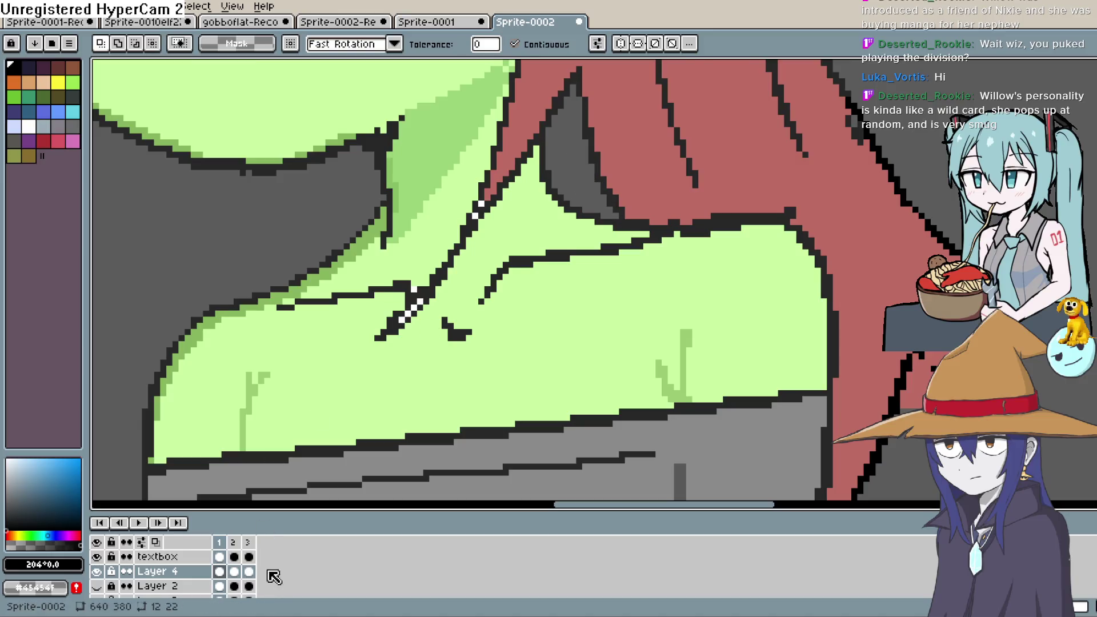
left_click(234, 571)
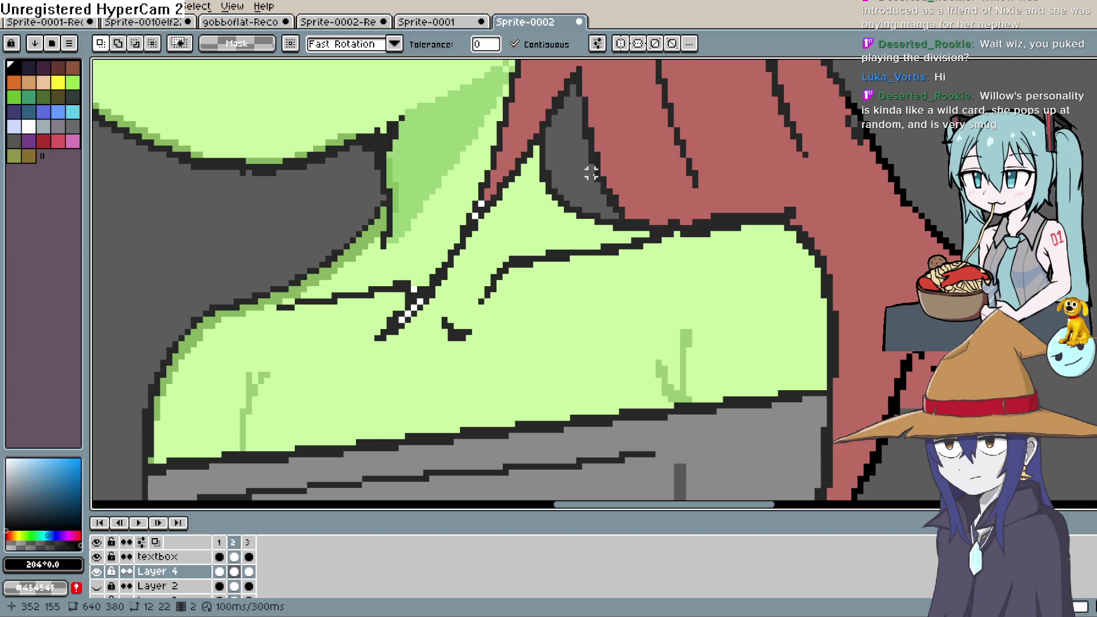
left_click(249, 572)
key("Delete")
scroll(577, 177, "down", 3)
key("space")
mouse_move(706, 157)
left_mouse_down()
mouse_move(718, 307)
mouse_move(672, 208)
mouse_move(651, 235)
mouse_move(641, 227)
left_mouse_up()
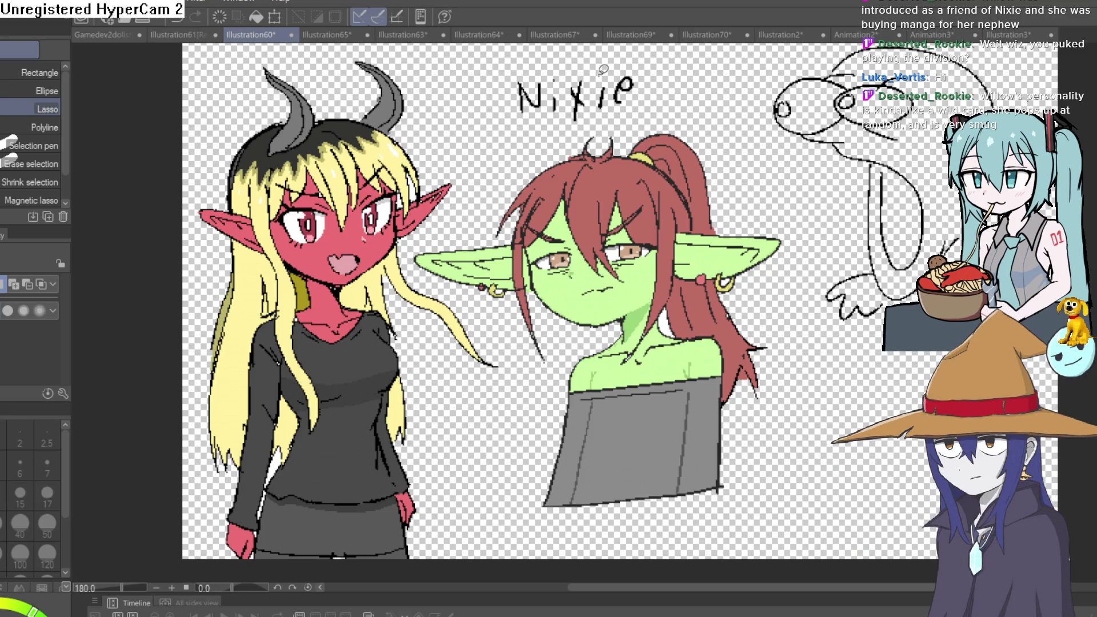
Lasso the green-skinned goblin bust under 'Nixie' on the Illustration60 canvas
left_click_drag(754, 415, 819, 390)
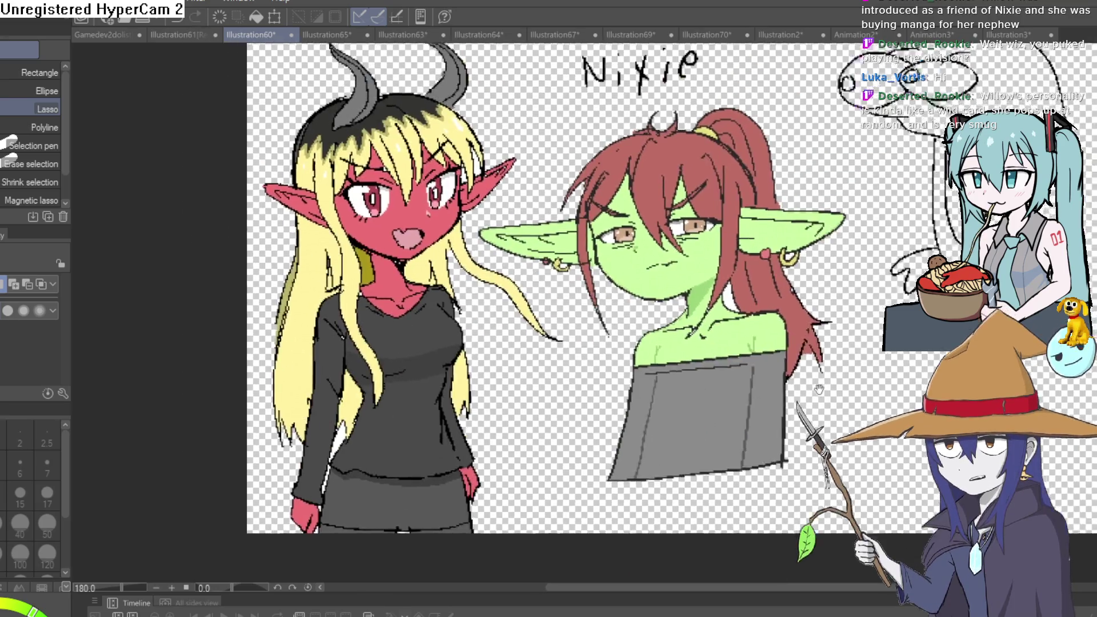
scroll(819, 389, "down", 1)
scroll(819, 390, "down", 1)
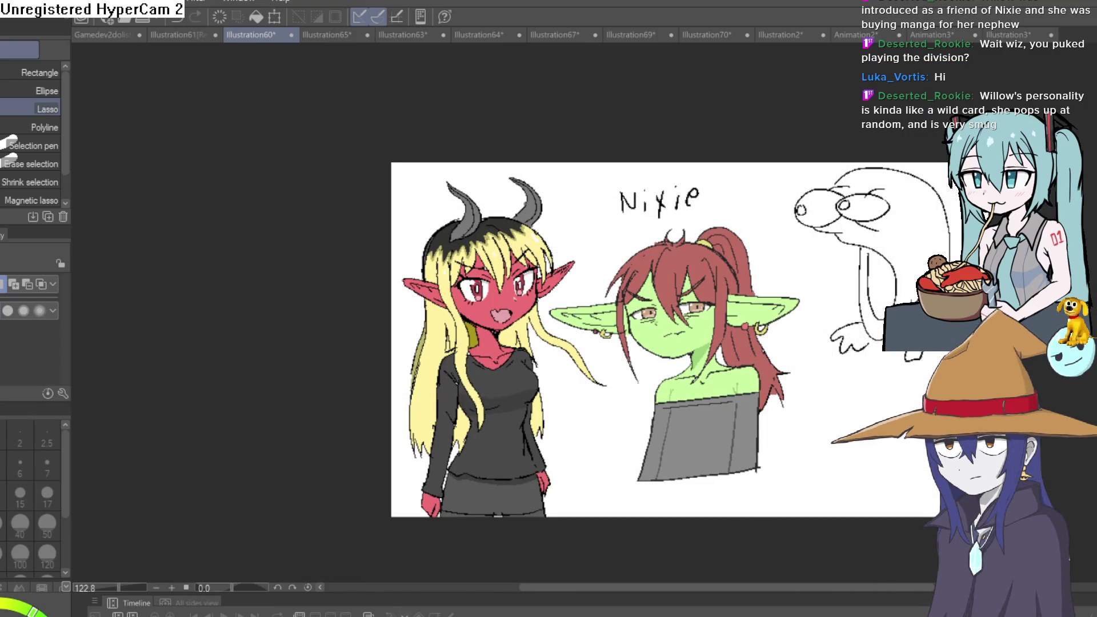
mouse_move(591, 133)
left_mouse_down()
mouse_move(577, 172)
mouse_move(565, 174)
left_mouse_up()
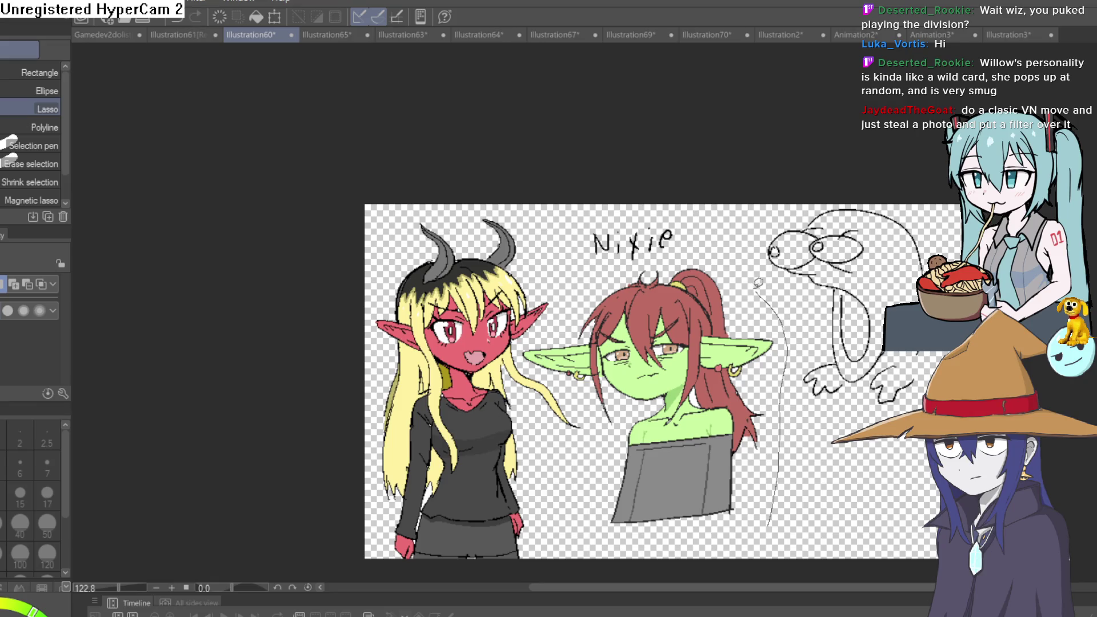
left_click_drag(680, 247, 580, 291)
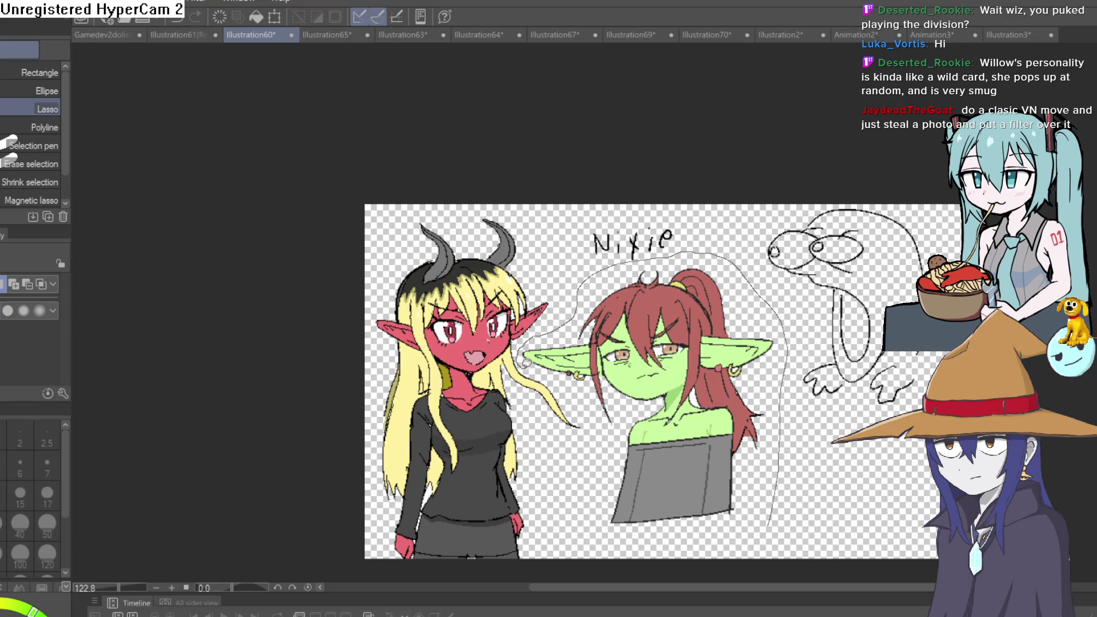
left_click_drag(613, 541, 768, 514)
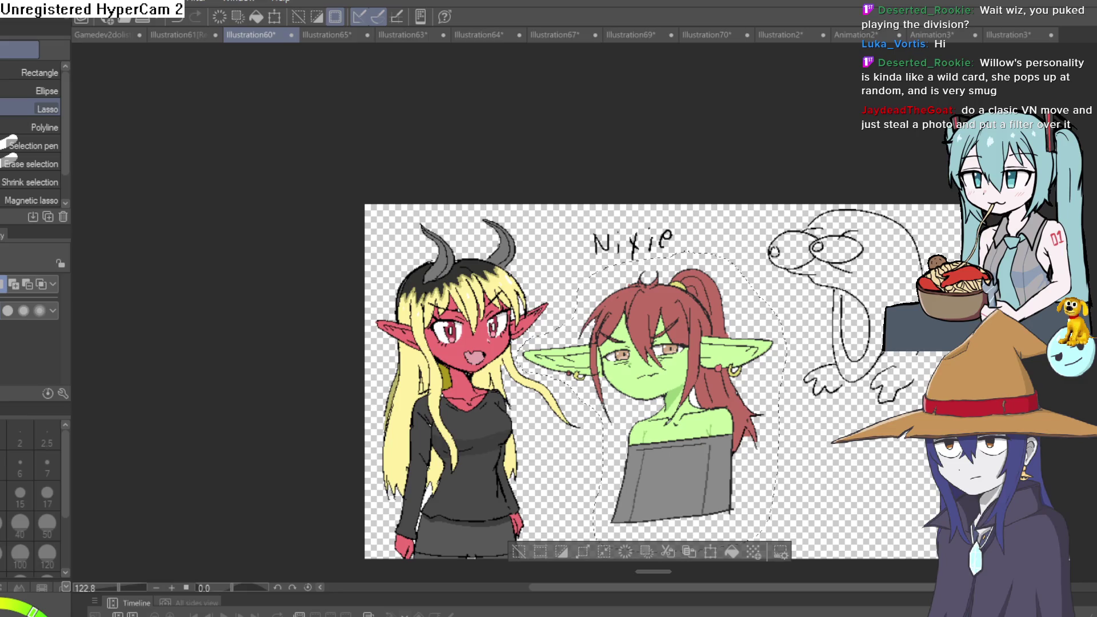
Deselect the lasso selection around the goblin
left_click(517, 552)
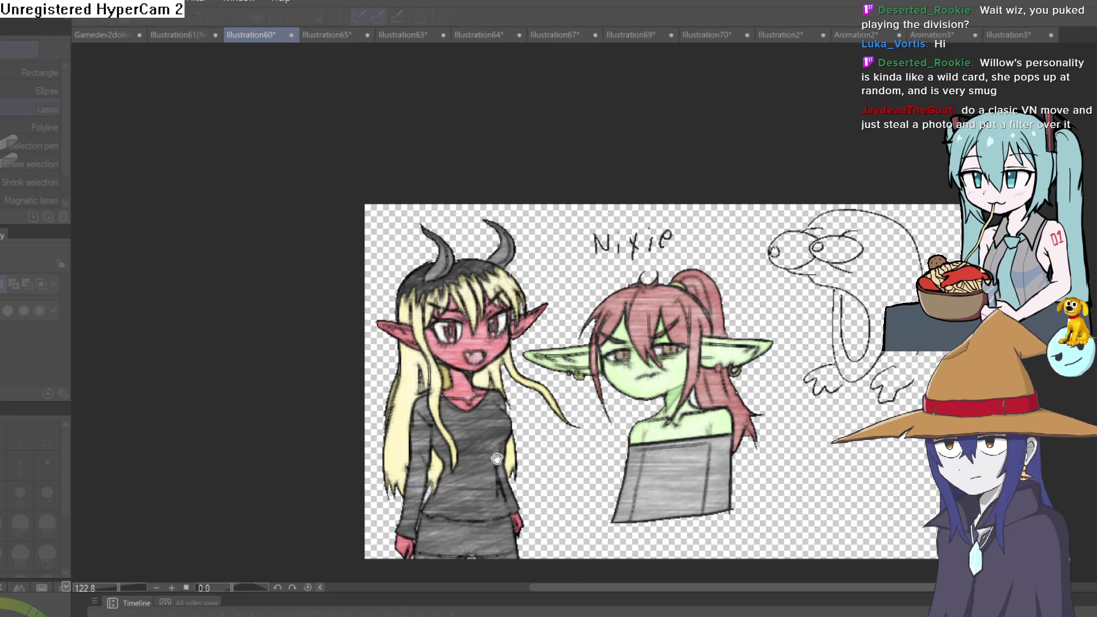
Toggle the grayscale view, then zoom in and centre the view on the goblin girl's face
key("ctrl+shift+u")
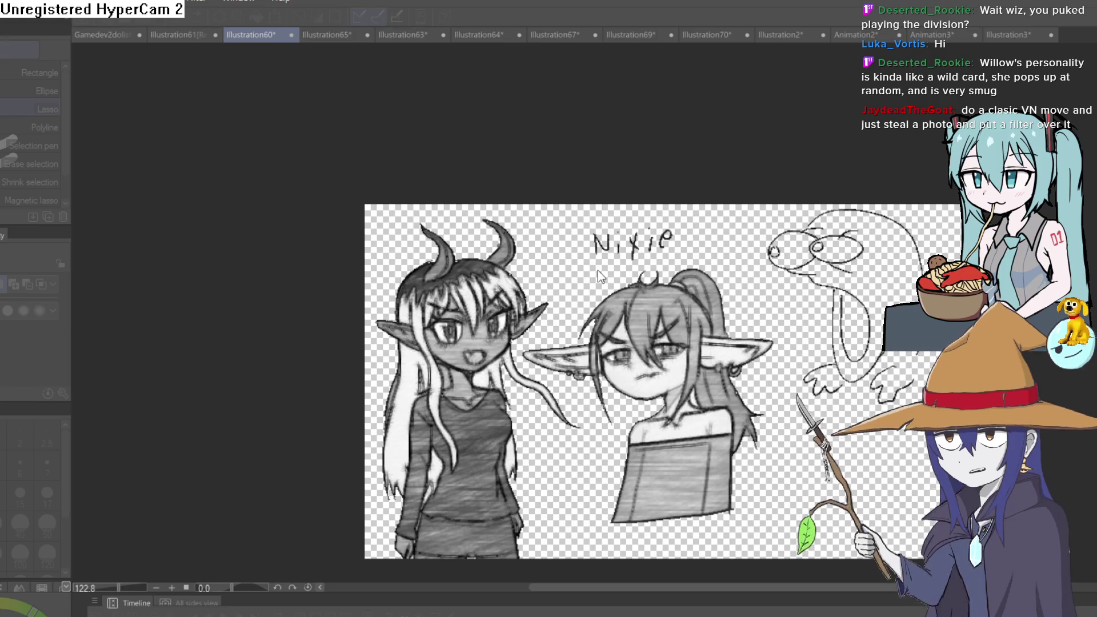
scroll(561, 330, "up", 2)
scroll(561, 330, "up", 3)
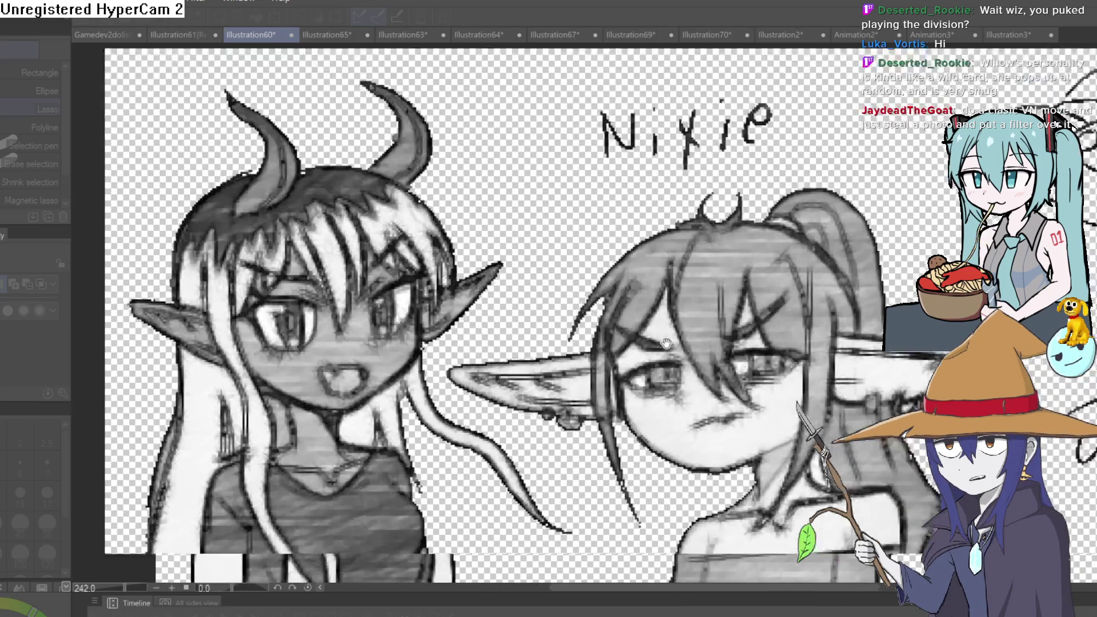
scroll(727, 228, "up", 2)
mouse_move(727, 228)
left_mouse_down()
mouse_move(571, 183)
mouse_move(580, 228)
left_mouse_up()
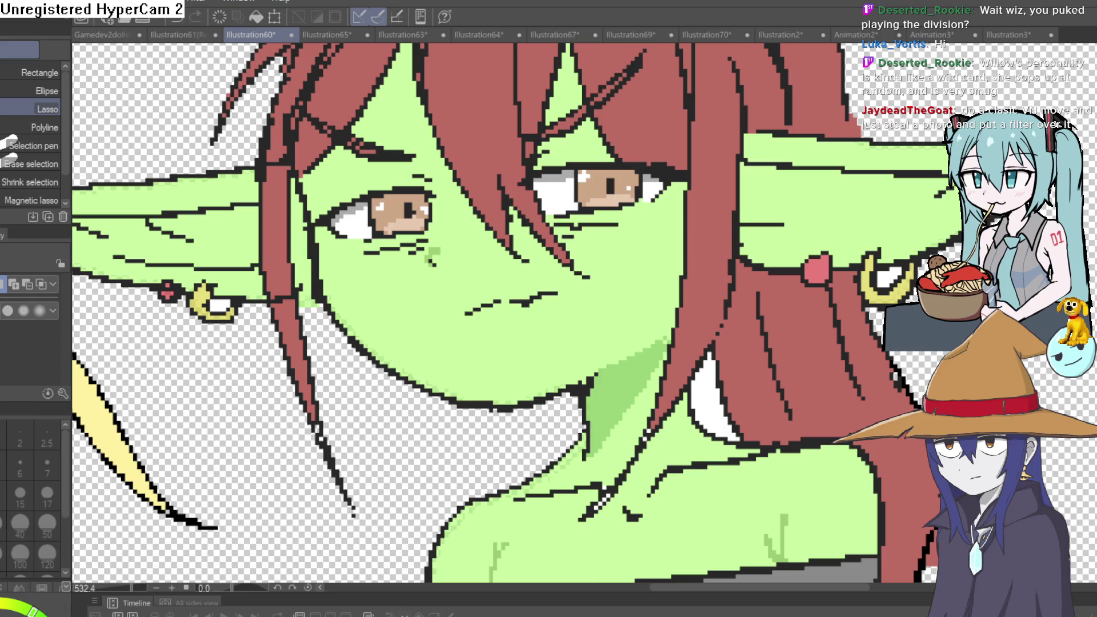
Switch over to the Construct game editor
key("alt+Tab")
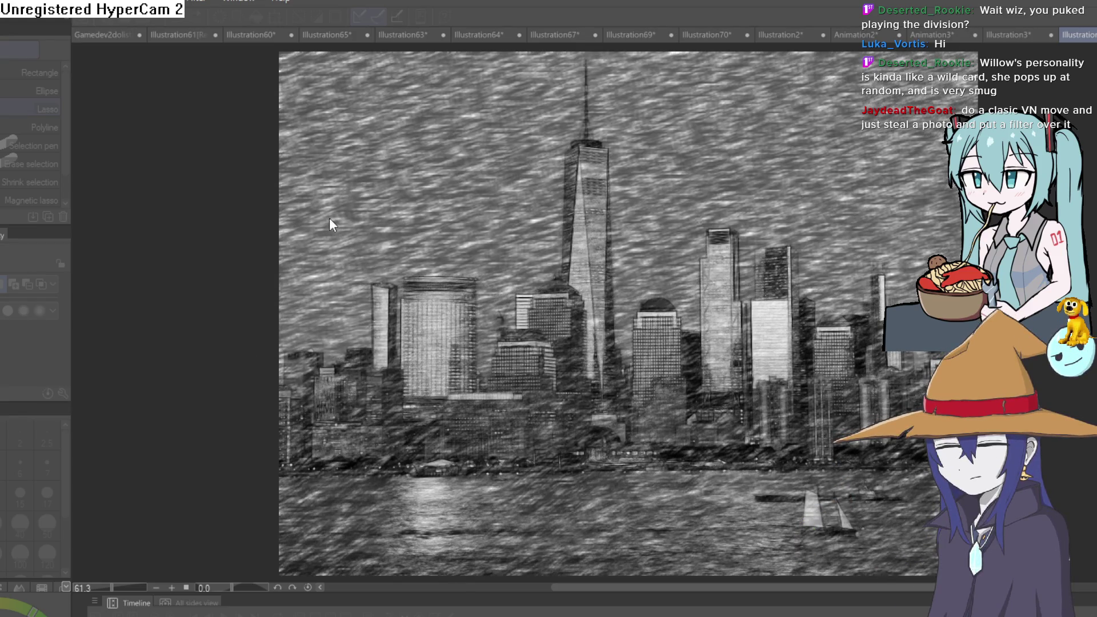
Confirm the pencil-sketch filter on the harbour skyline photo
key("Return")
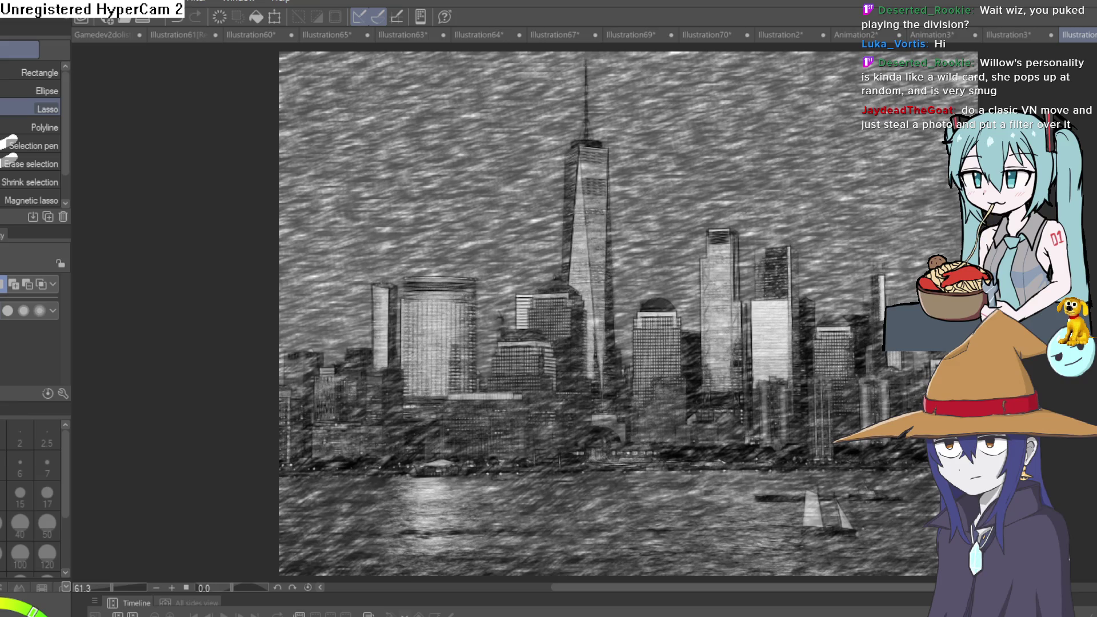
Pick the pen tool, pan and zoom around the sketch-filtered skyline, then bring up Illustration3
key("p")
mouse_move(860, 373)
left_mouse_down()
mouse_move(777, 346)
mouse_move(760, 390)
mouse_move(757, 358)
mouse_move(725, 363)
mouse_move(732, 409)
left_mouse_up()
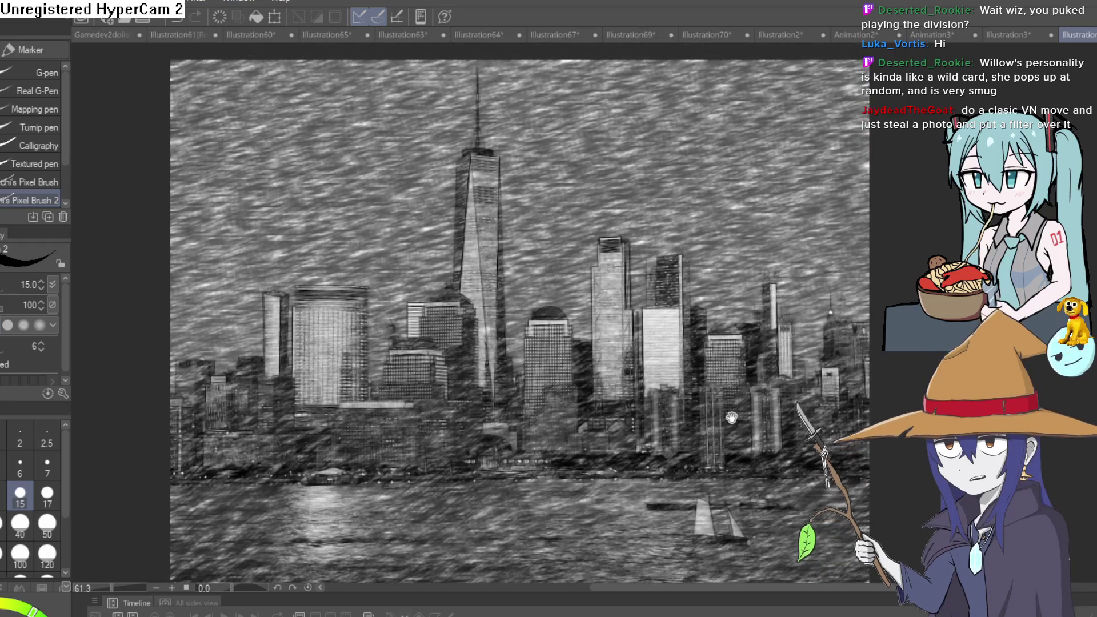
scroll(849, 364, "up", 8)
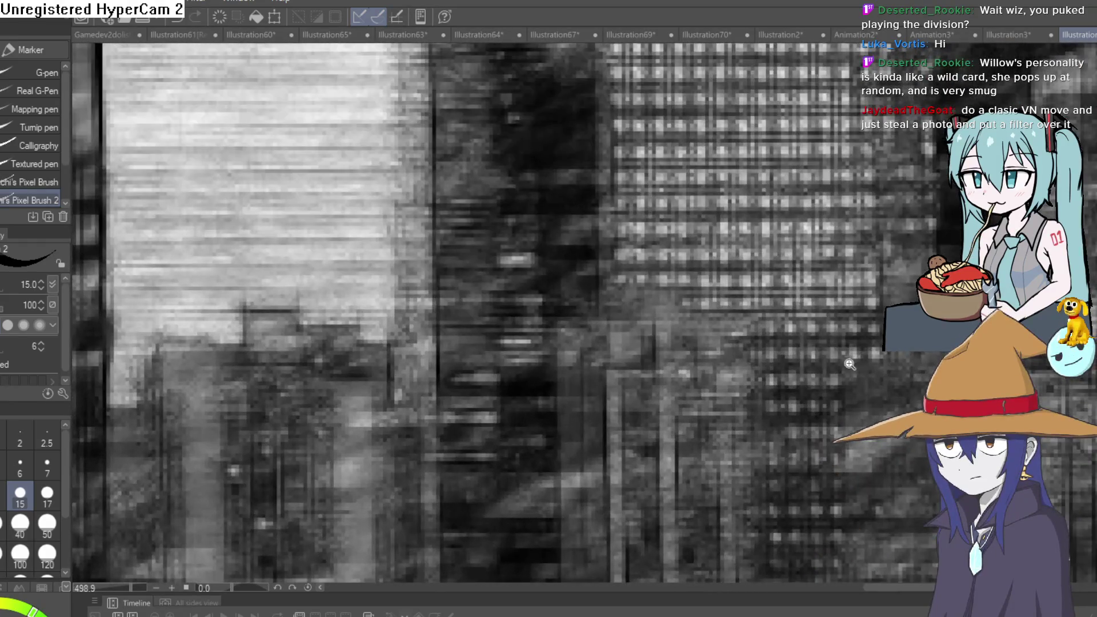
scroll(849, 364, "down", 4)
mouse_move(633, 296)
left_mouse_down()
mouse_move(714, 383)
mouse_move(654, 303)
left_mouse_up()
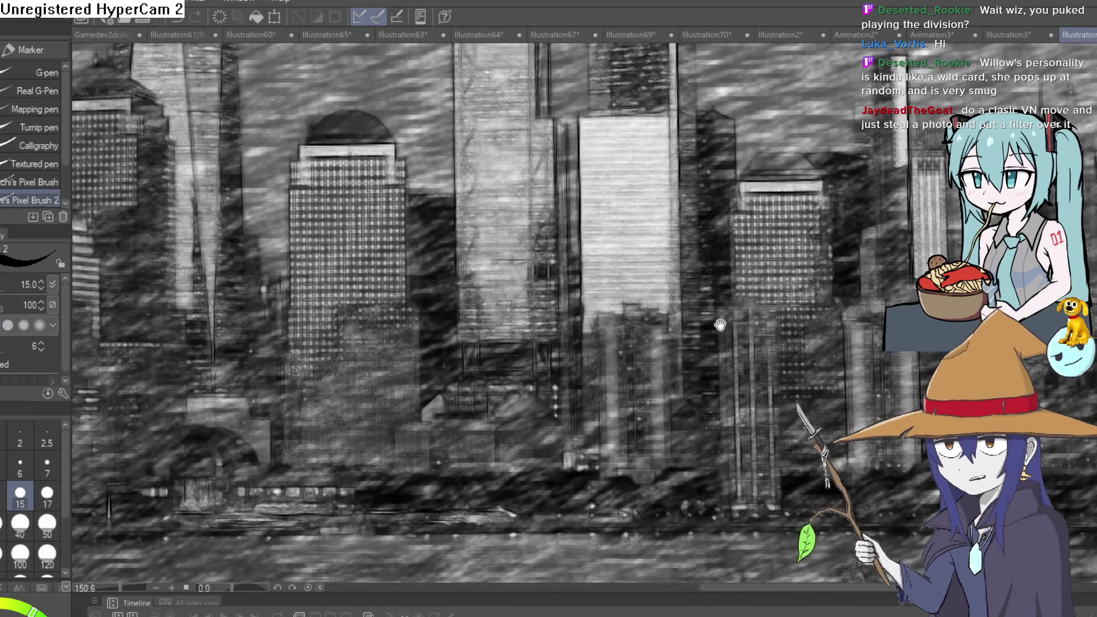
scroll(771, 304, "down", 3)
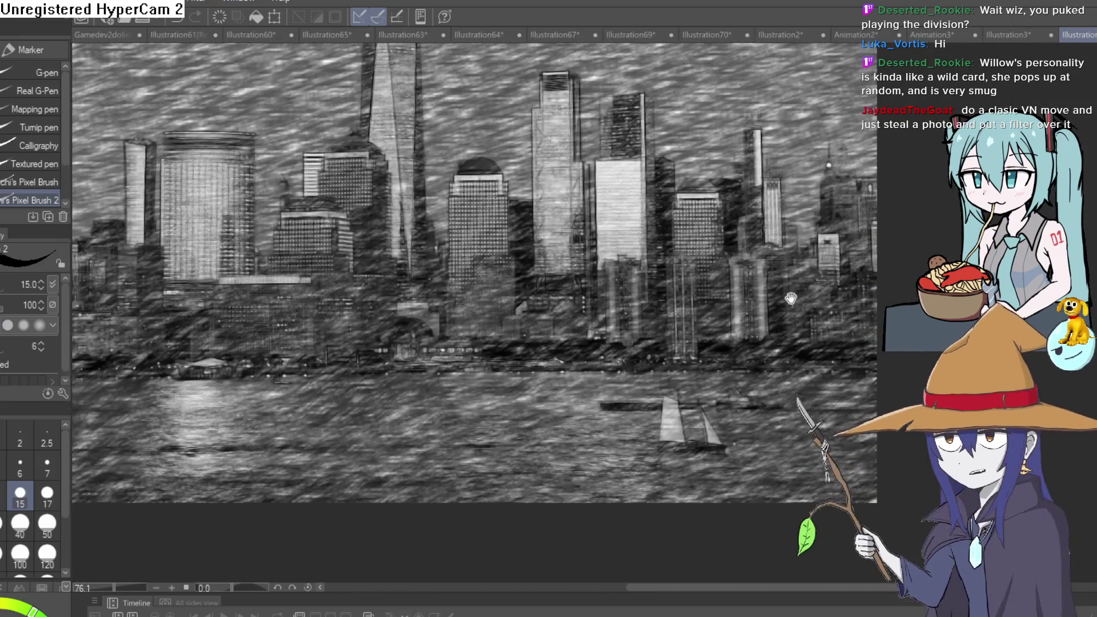
scroll(807, 355, "down", 1)
mouse_move(806, 355)
left_mouse_down()
mouse_move(797, 384)
mouse_move(763, 373)
left_mouse_up()
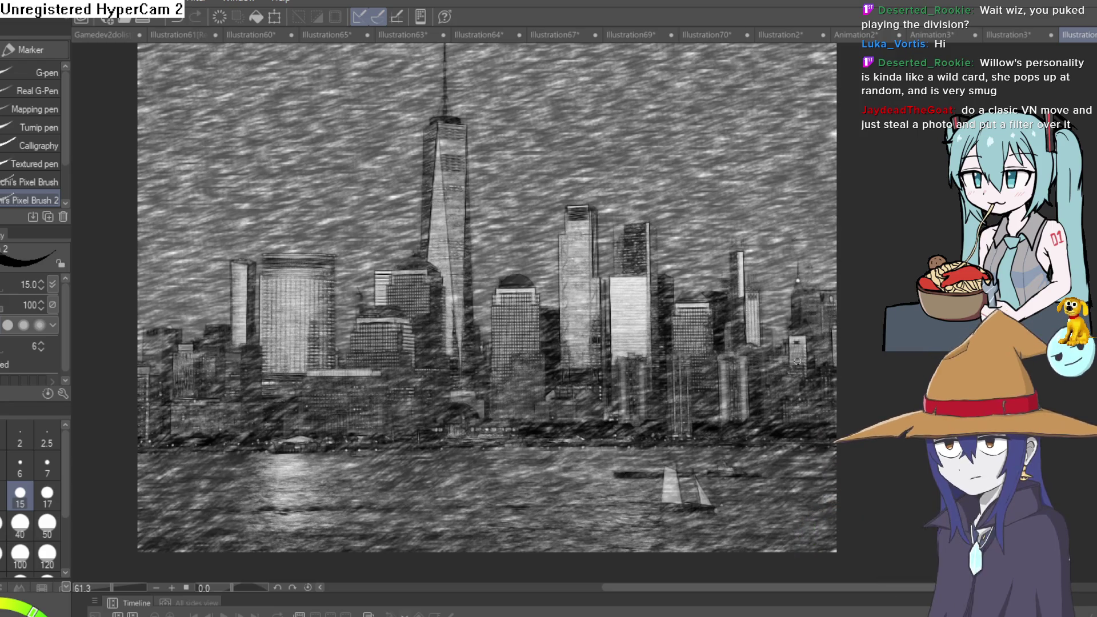
left_click_drag(681, 367, 751, 375)
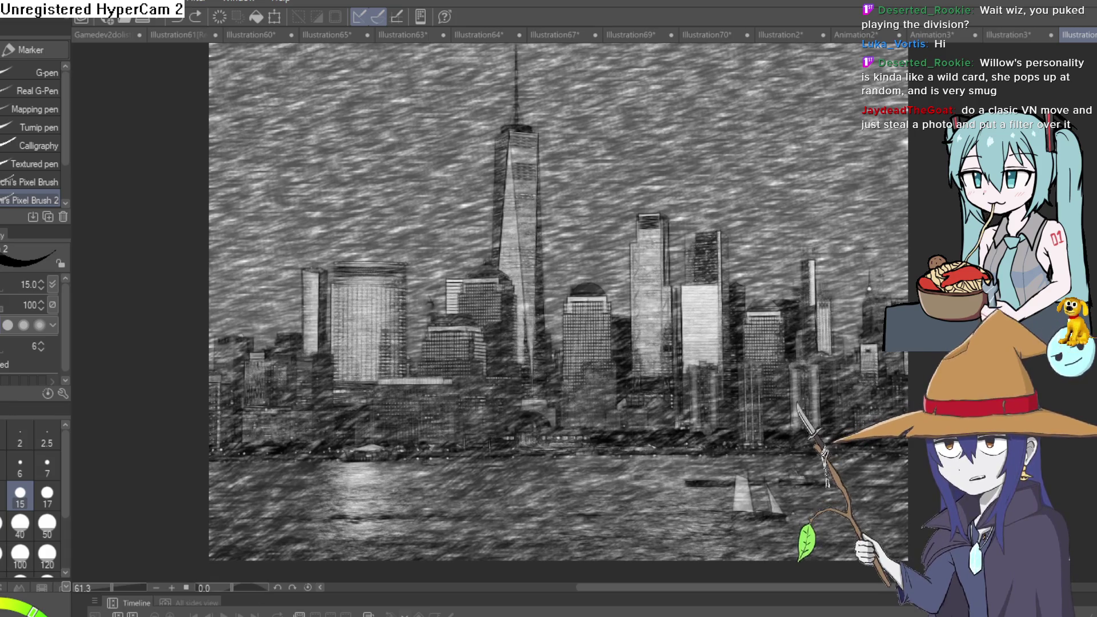
mouse_move(812, 318)
left_mouse_down()
mouse_move(772, 328)
mouse_move(772, 353)
mouse_move(780, 302)
left_mouse_up()
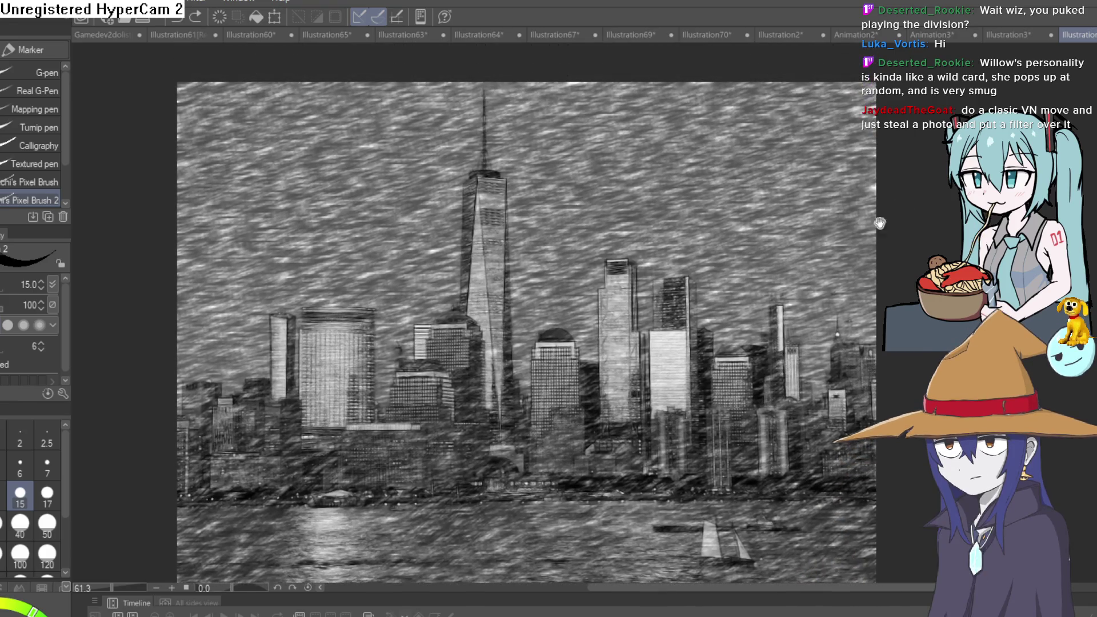
left_click(1015, 35)
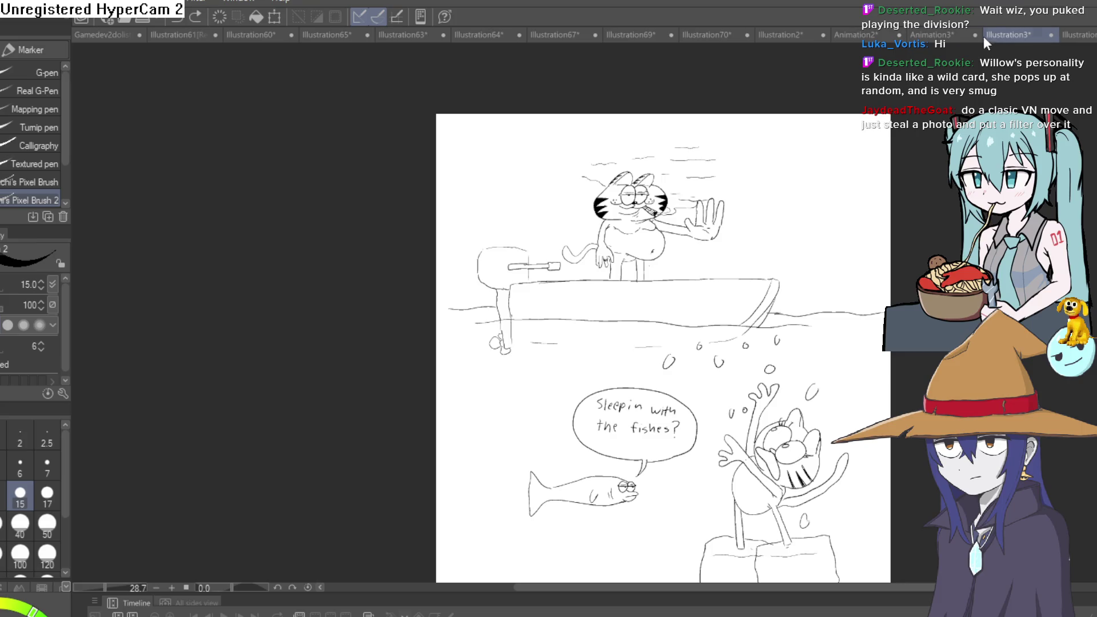
Browse Animation3, Animation2, Illustration63, 70, 2, 64, 67 and 65, ending on Illustration60
left_click(929, 36)
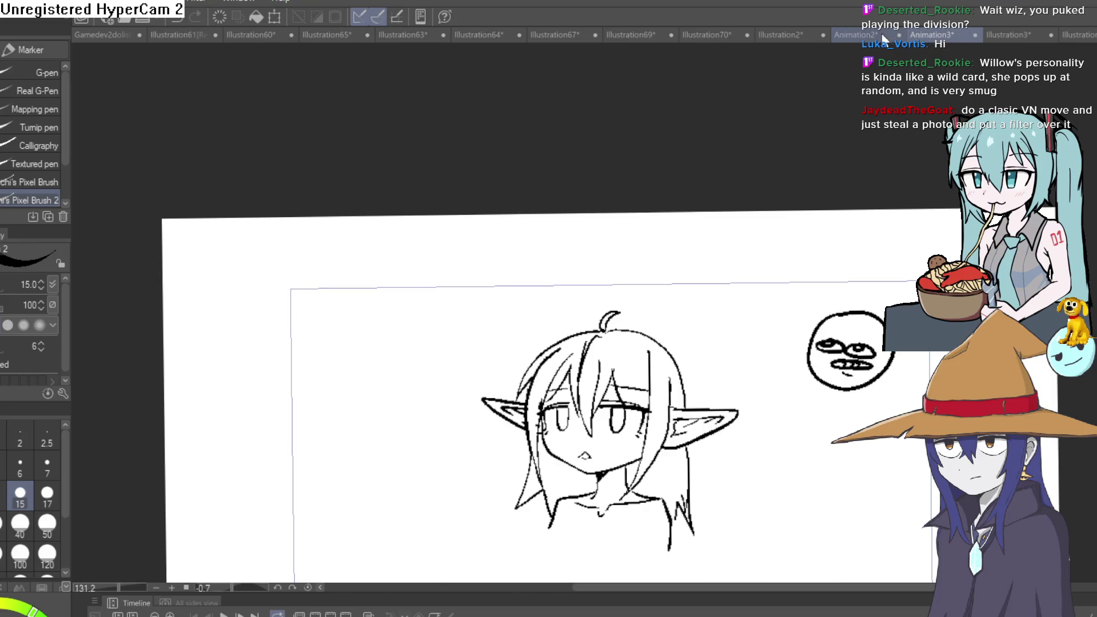
left_click(882, 35)
left_click(400, 36)
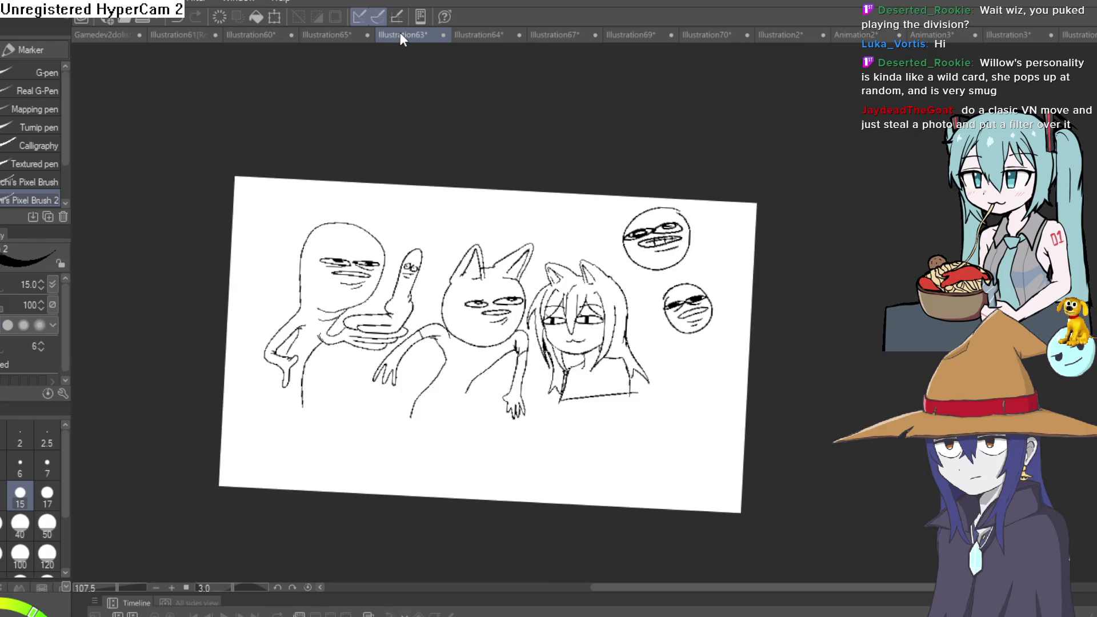
left_click(717, 36)
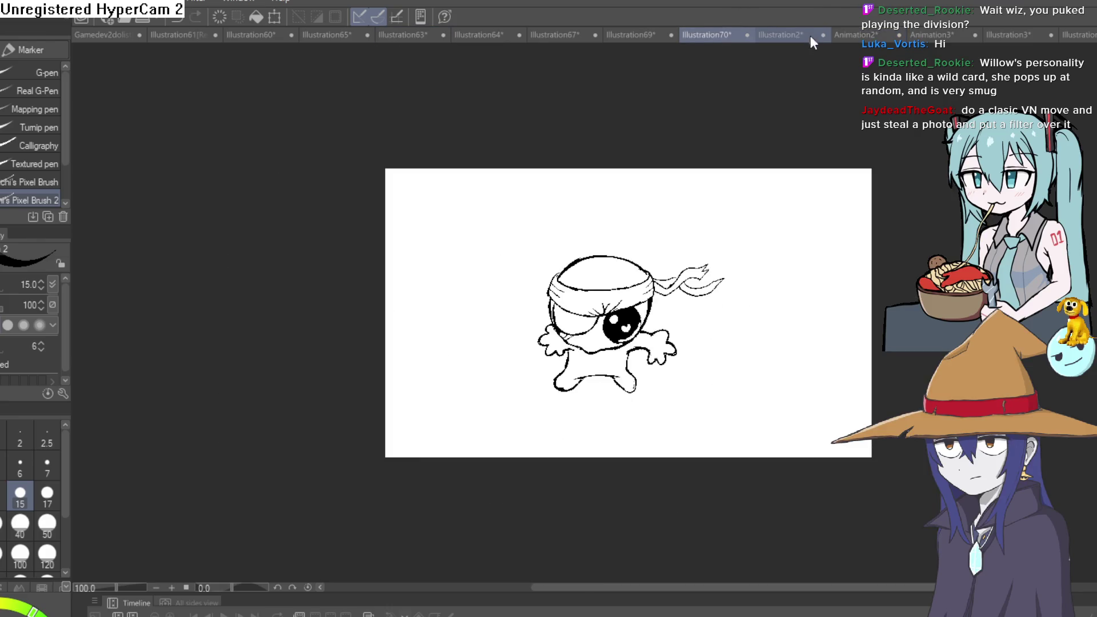
left_click(800, 34)
left_click(866, 34)
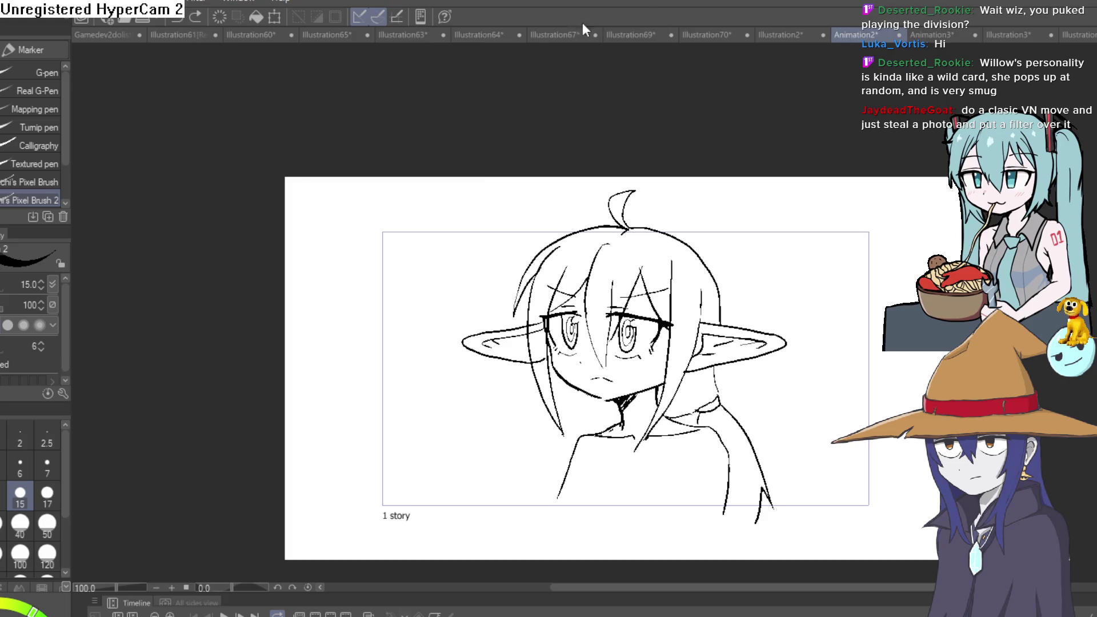
left_click(495, 36)
left_click(561, 35)
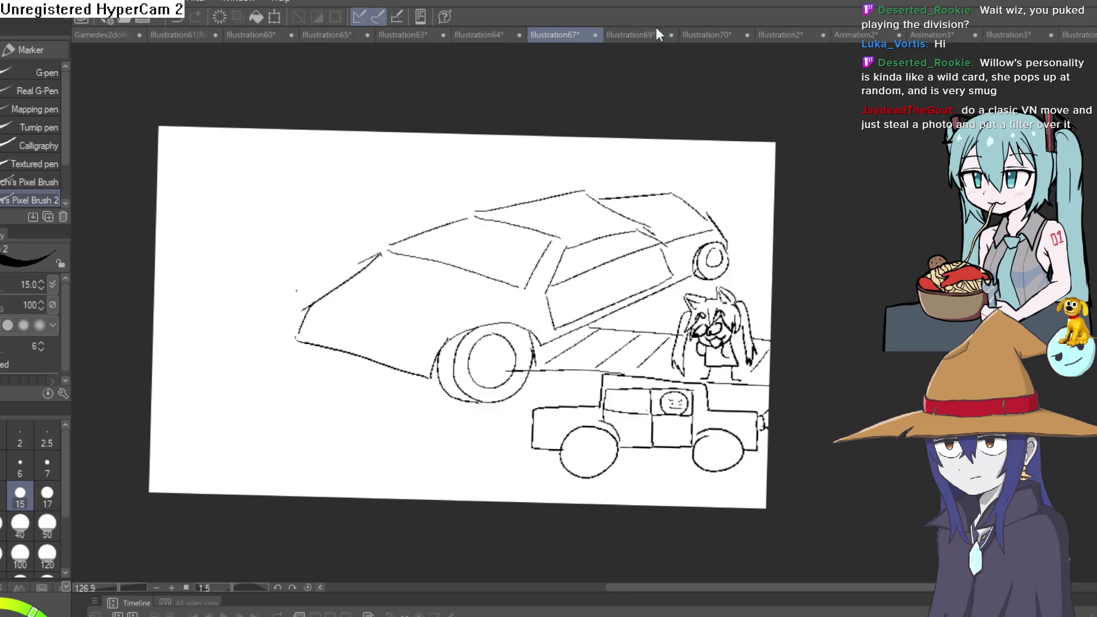
left_click(325, 34)
left_click(405, 38)
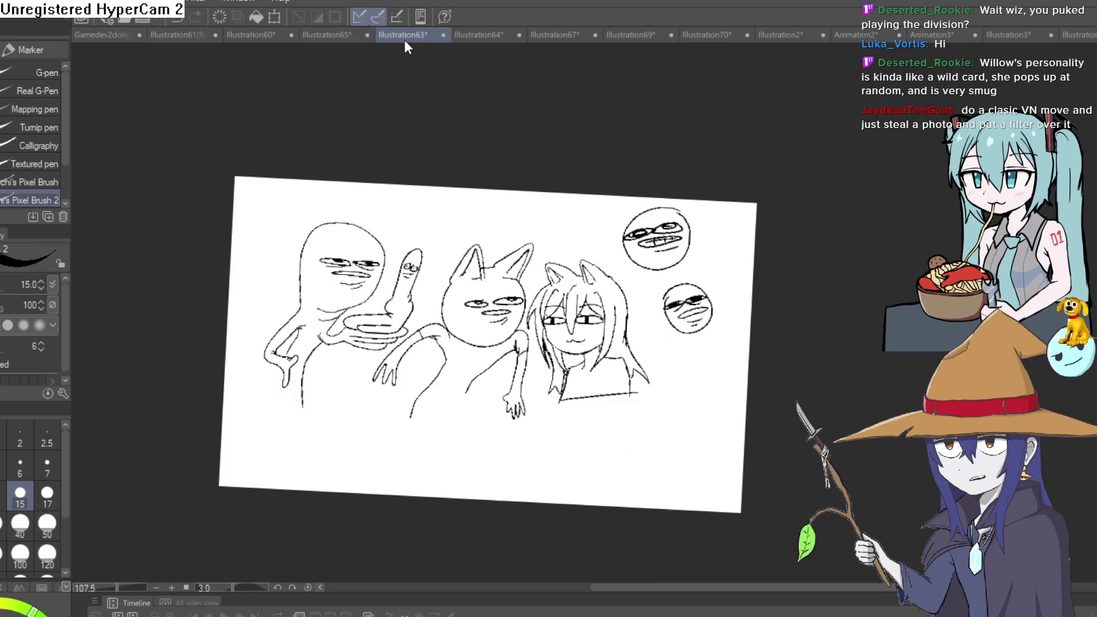
left_click(252, 34)
scroll(694, 244, "down", 5)
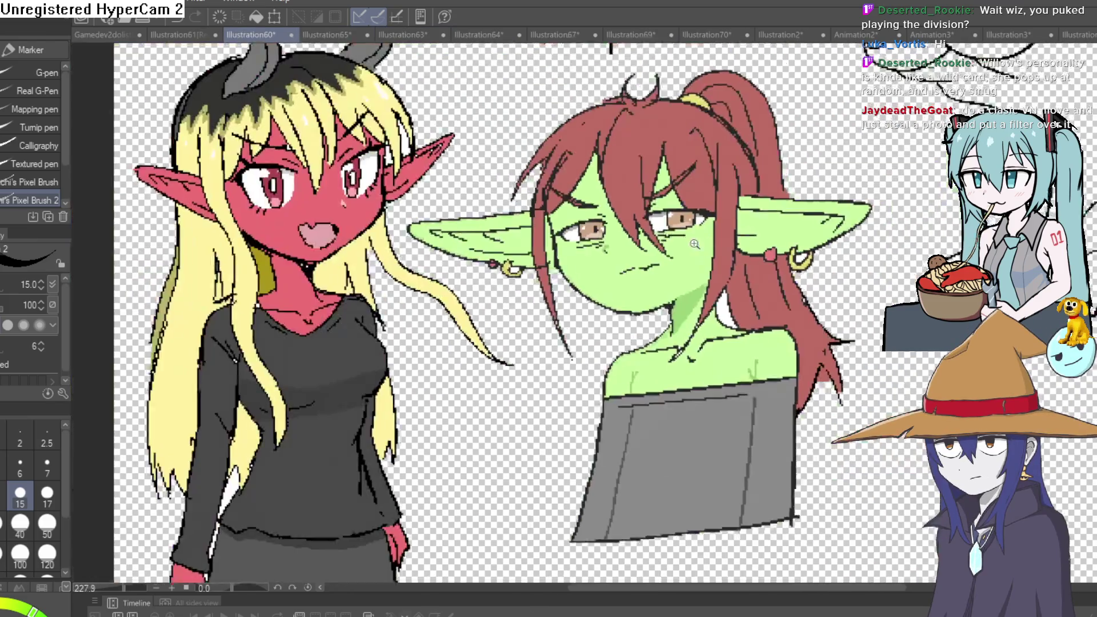
Select the white gap beside the goblin's neck with the fill tool, then deselect it
scroll(695, 244, "down", 1)
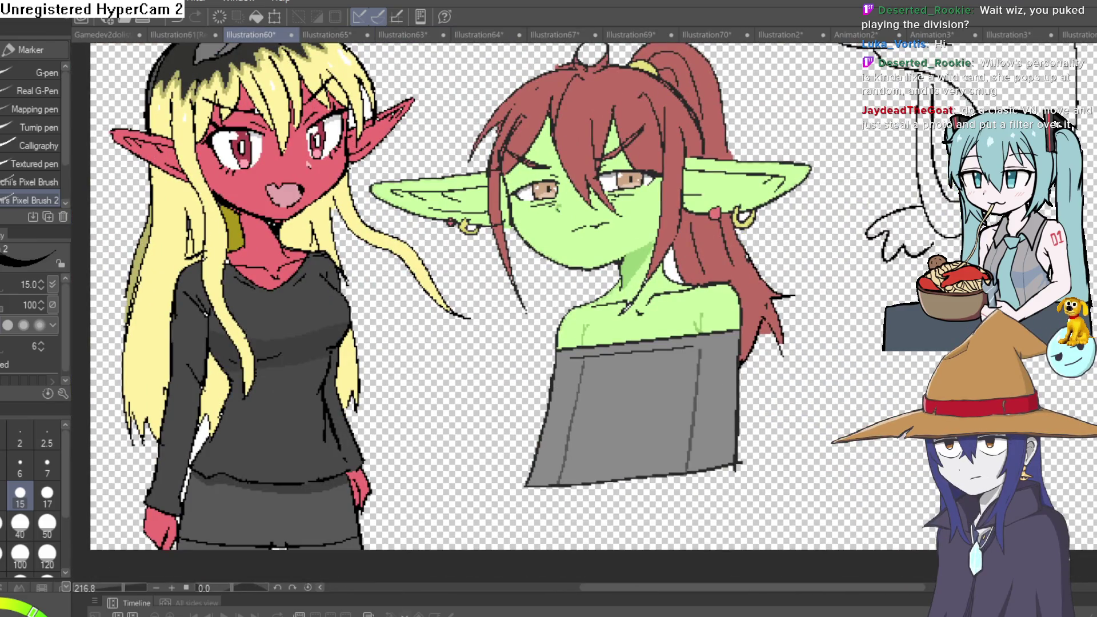
key("g")
left_click(674, 266)
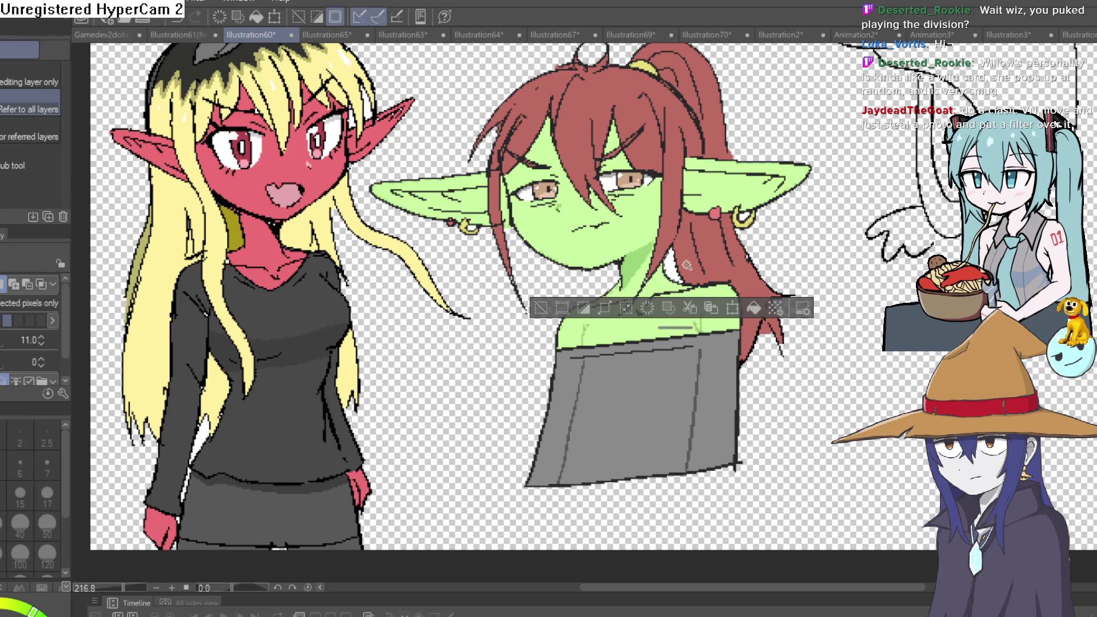
key("ctrl+d")
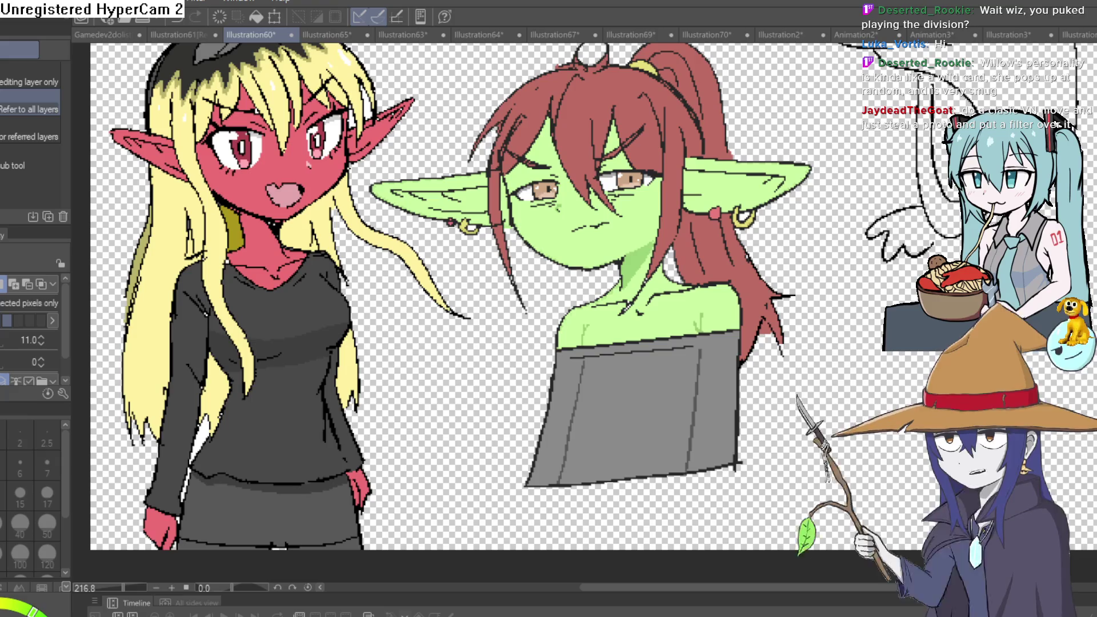
Look over the red character's face and the whole scene, then switch to Illustration65
scroll(691, 240, "down", 2)
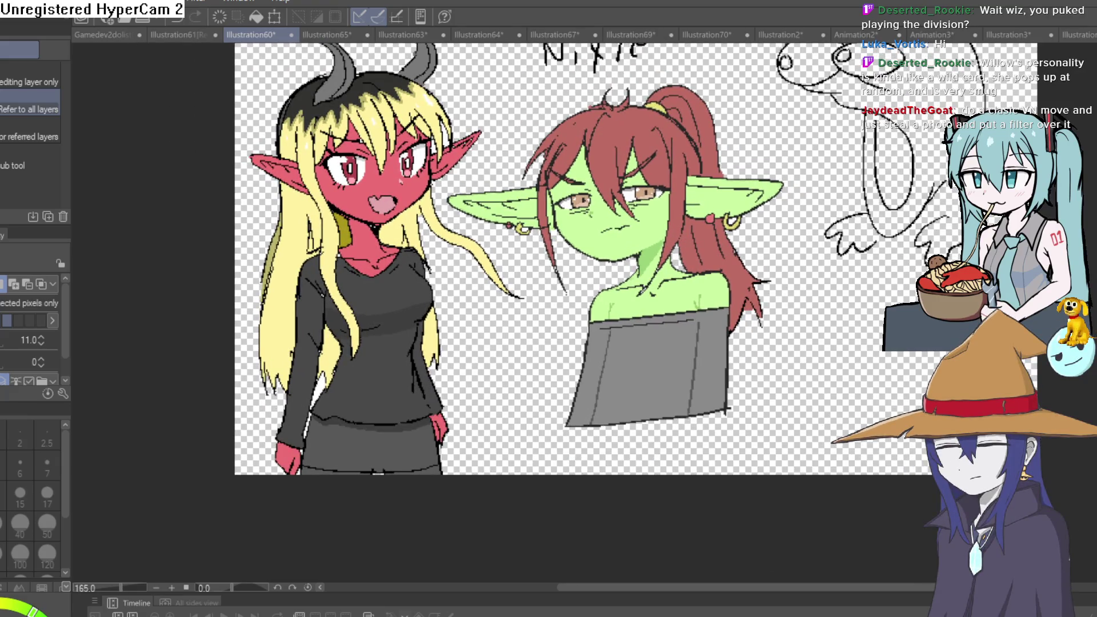
scroll(636, 290, "up", 2)
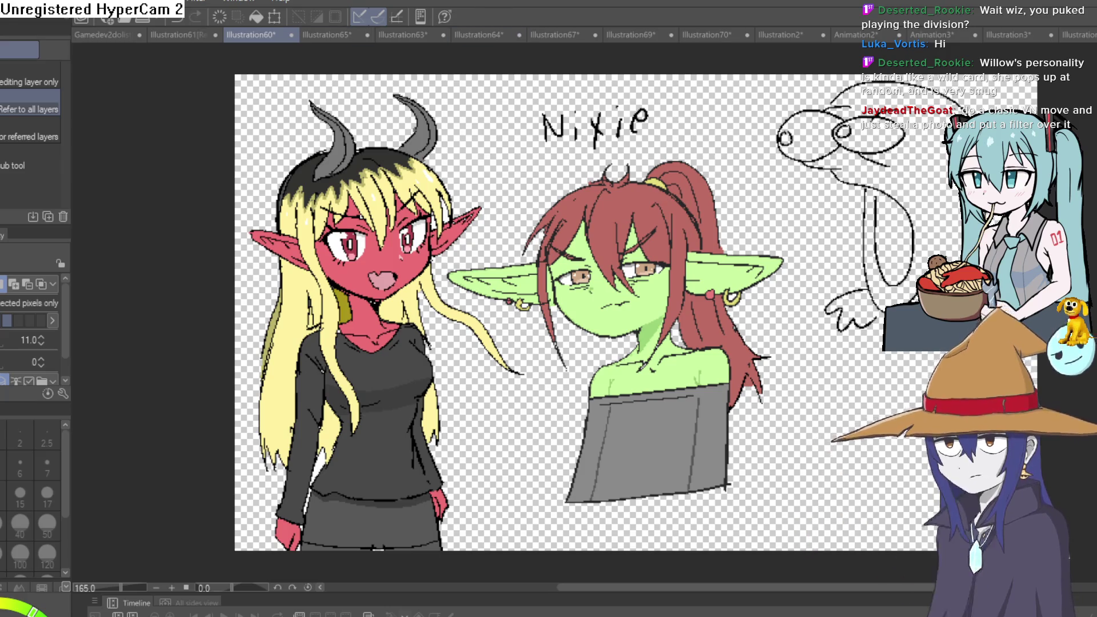
scroll(356, 326, "up", 3)
scroll(356, 326, "up", 2)
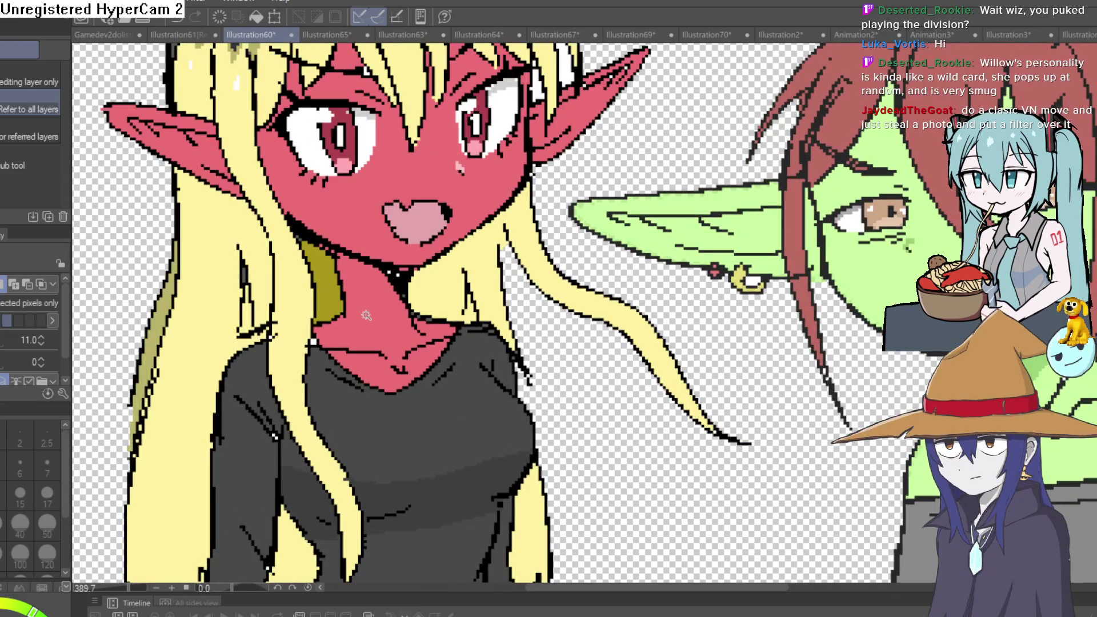
mouse_move(366, 316)
left_mouse_down()
mouse_move(495, 338)
mouse_move(570, 397)
mouse_move(604, 407)
left_mouse_up()
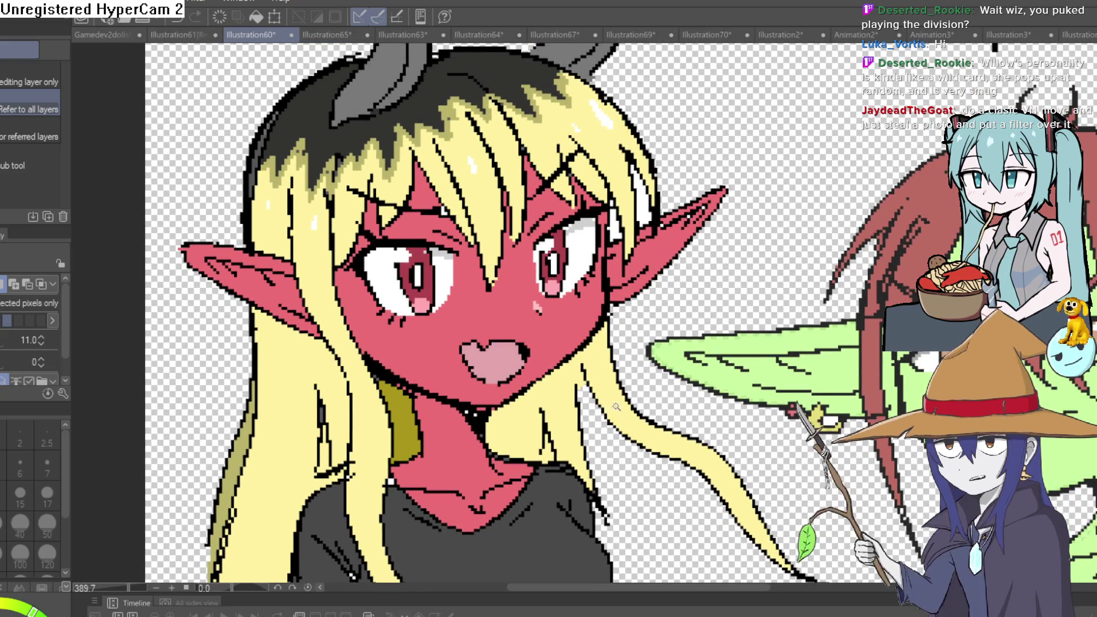
scroll(608, 407, "down", 3)
left_click_drag(737, 315, 502, 326)
scroll(526, 464, "down", 3)
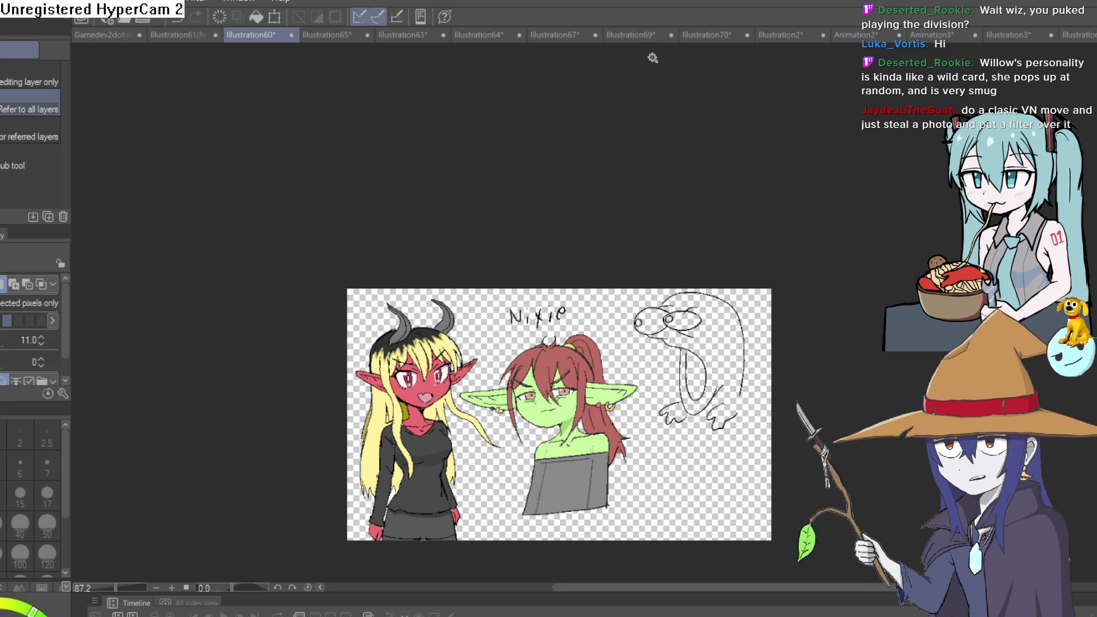
left_click(347, 38)
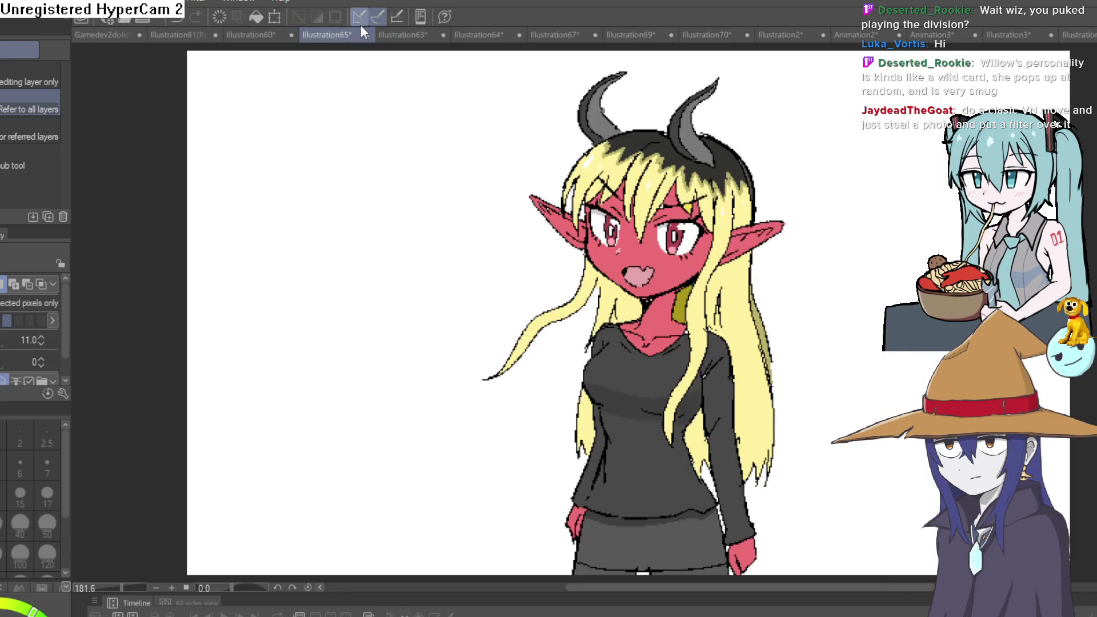
Browse the city photo and elf-girl sketch, return to the character sheet, and select the whole canvas
left_click(405, 33)
left_click(1077, 36)
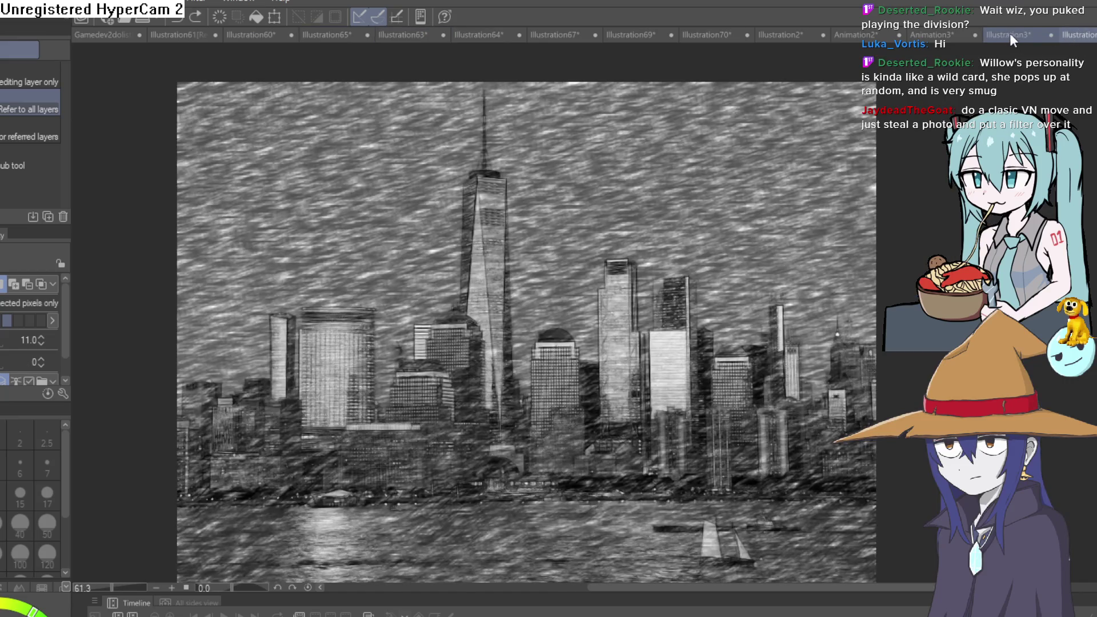
left_click(1009, 33)
left_click(937, 36)
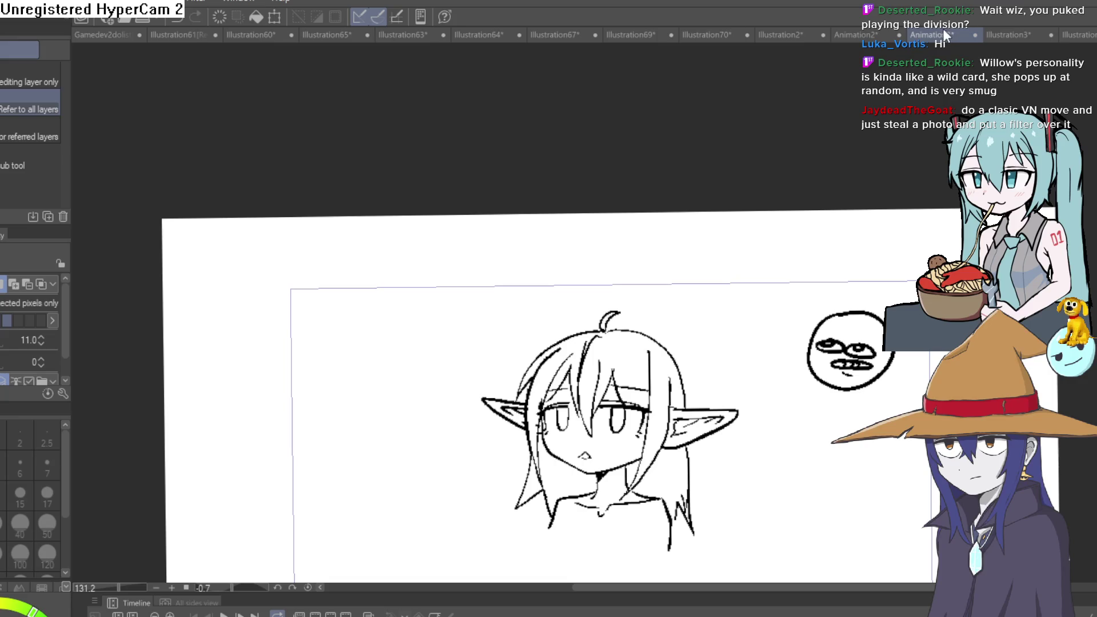
scroll(769, 270, "up", 2)
left_click_drag(797, 221, 801, 226)
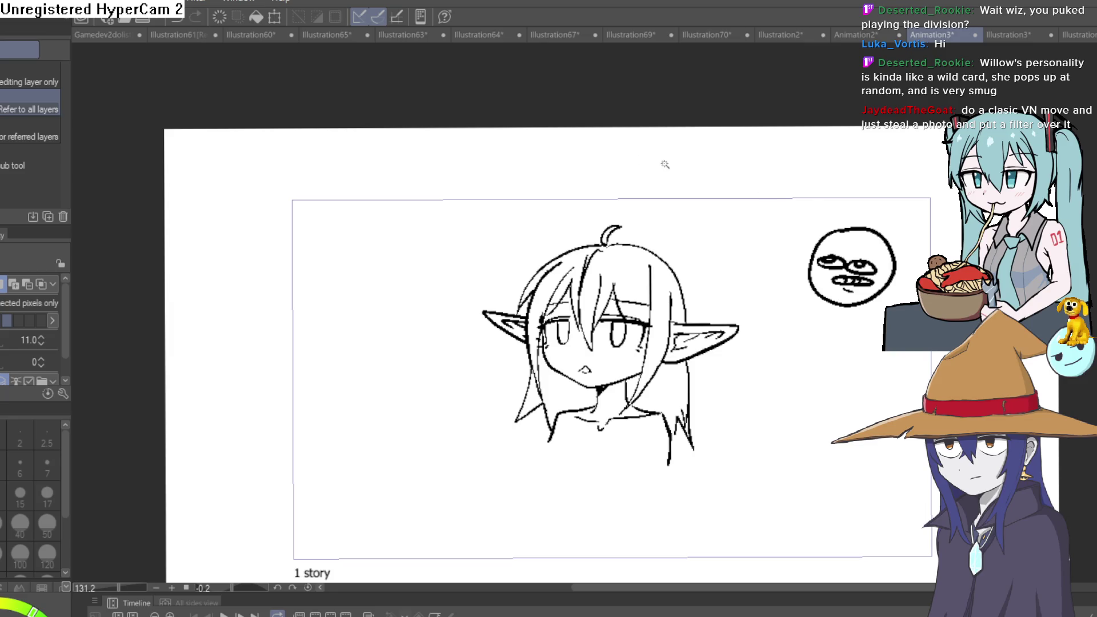
left_click(254, 38)
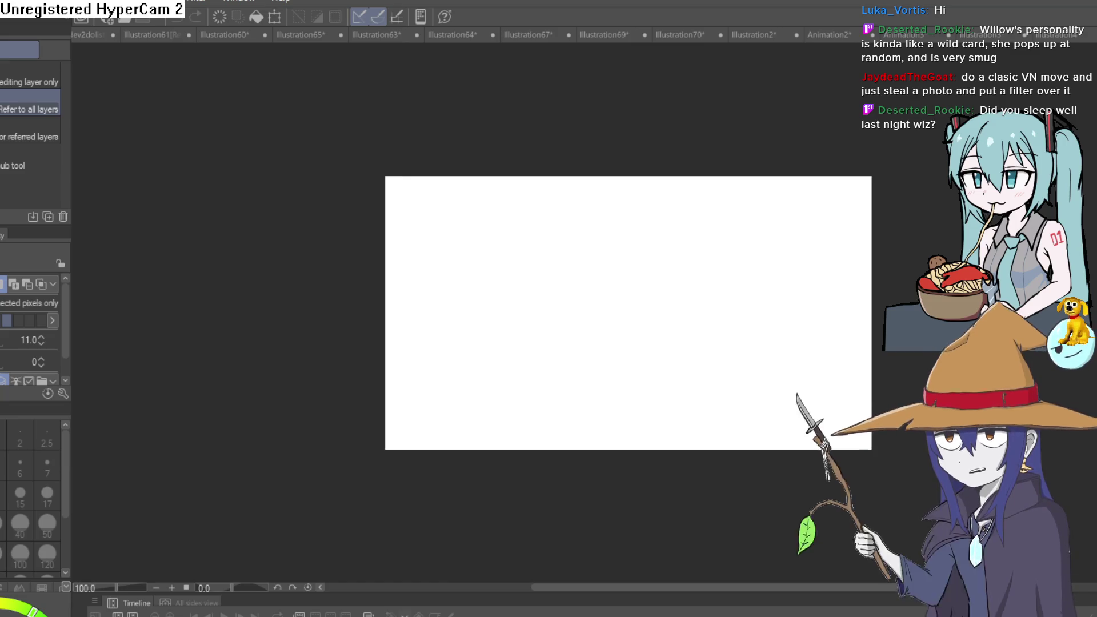
key("ctrl+a")
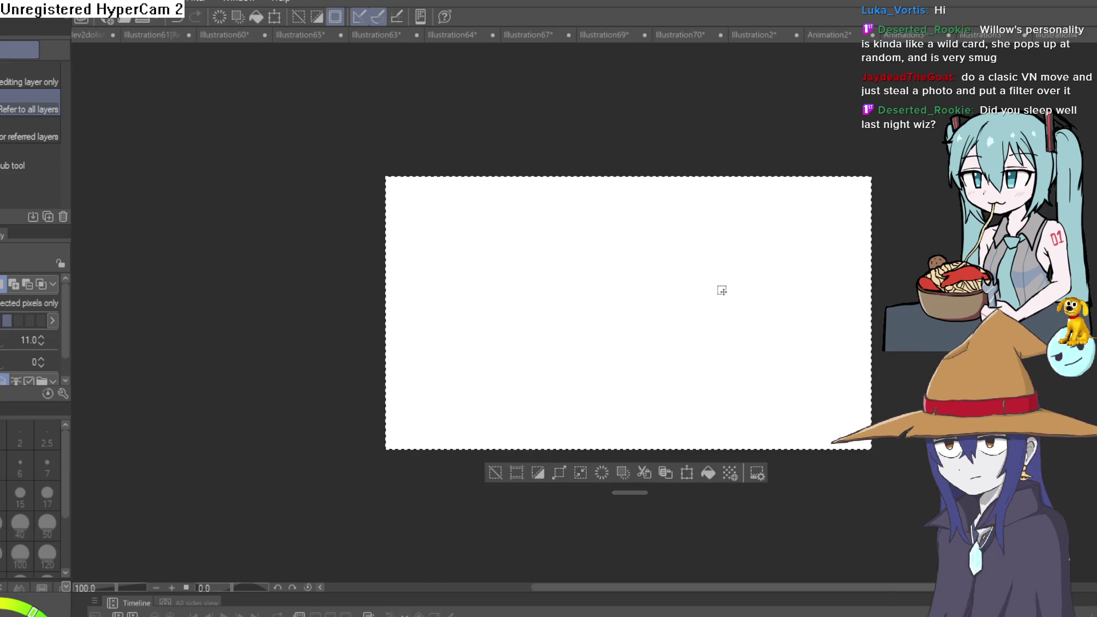
Clear the selection, switch to the marker pen, and undo a first test stroke
key("ctrl+d")
key("p")
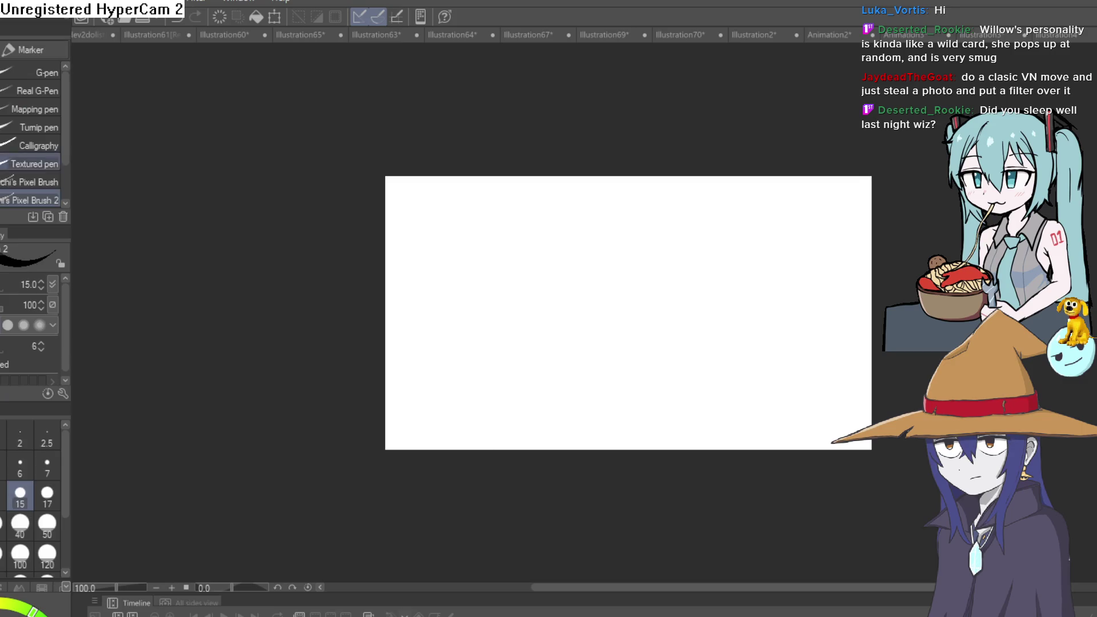
left_click_drag(583, 421, 600, 428)
key("ctrl+z")
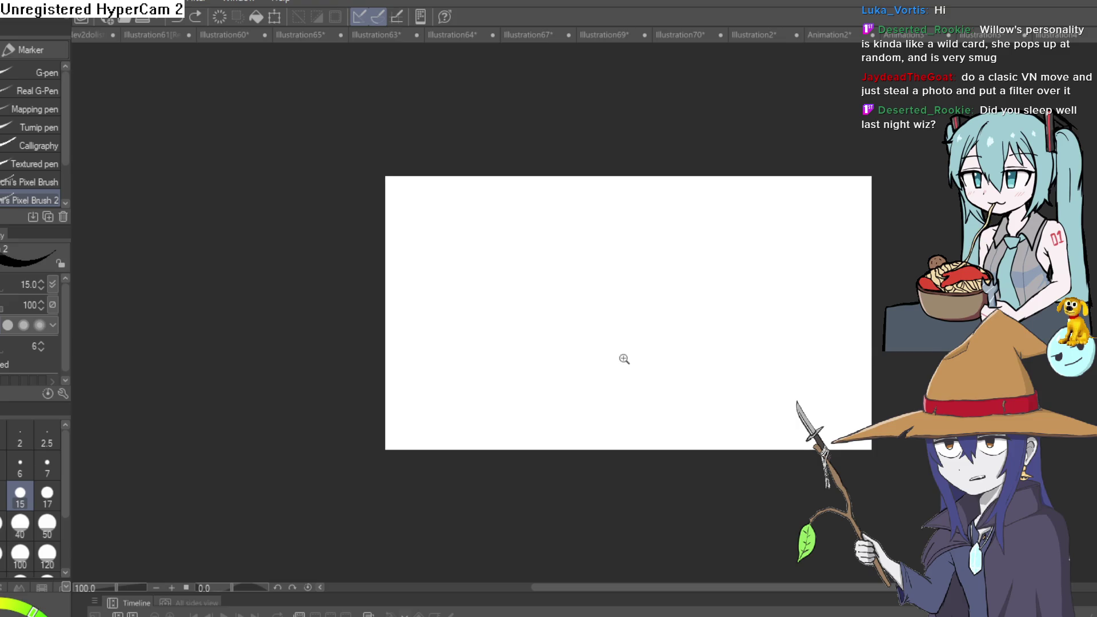
Rotate and pan the canvas, draw two trial ellipses and undo them, then try another stroke
scroll(627, 360, "up", 2)
mouse_move(782, 285)
left_mouse_down()
mouse_move(729, 247)
mouse_move(617, 204)
left_mouse_up()
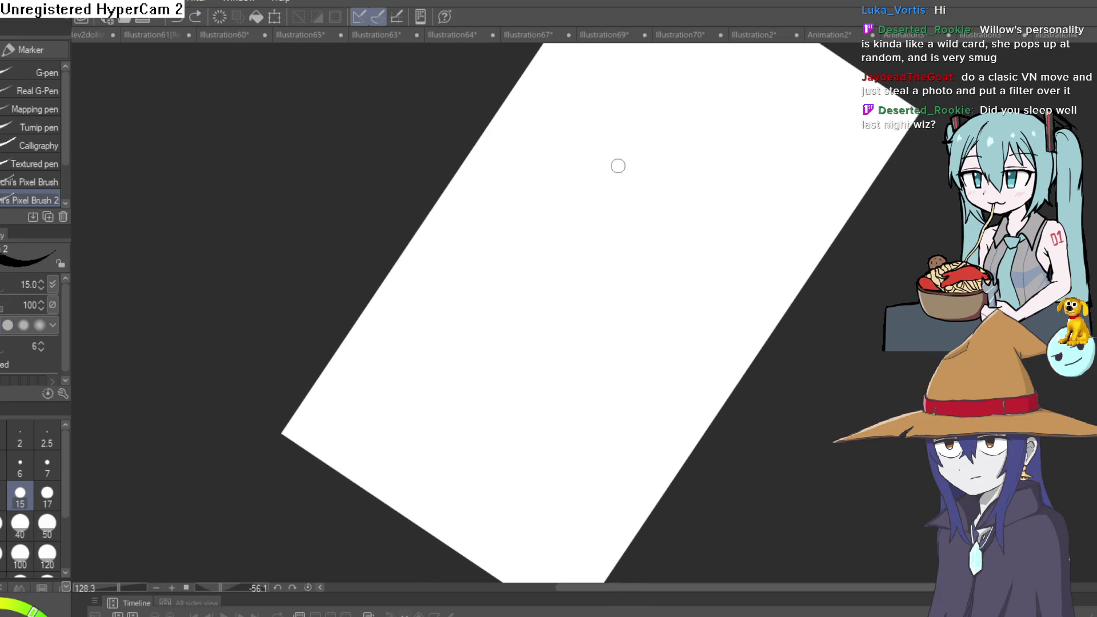
left_click_drag(715, 246, 652, 284)
mouse_move(633, 237)
left_mouse_down()
mouse_move(609, 269)
mouse_move(618, 256)
left_mouse_up()
mouse_move(556, 354)
left_mouse_down()
mouse_move(582, 309)
mouse_move(574, 323)
mouse_move(777, 337)
mouse_move(766, 291)
mouse_move(732, 294)
left_mouse_up()
scroll(604, 294, "down", 3)
key("ctrl+z")
key("ctrl+z")
key("ctrl+z")
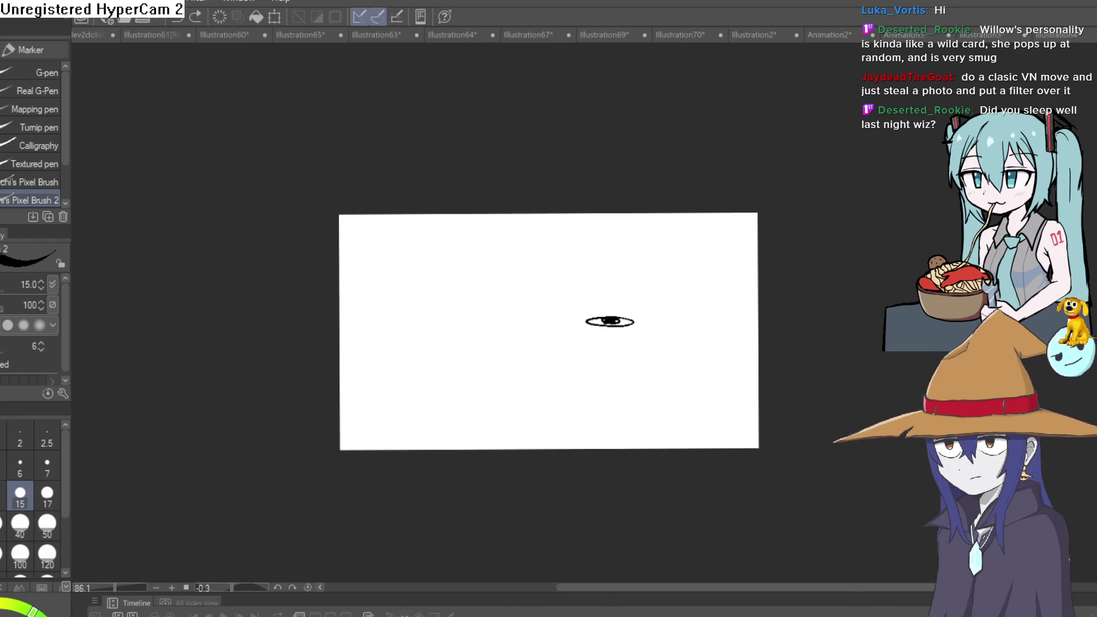
scroll(698, 326, "up", 2)
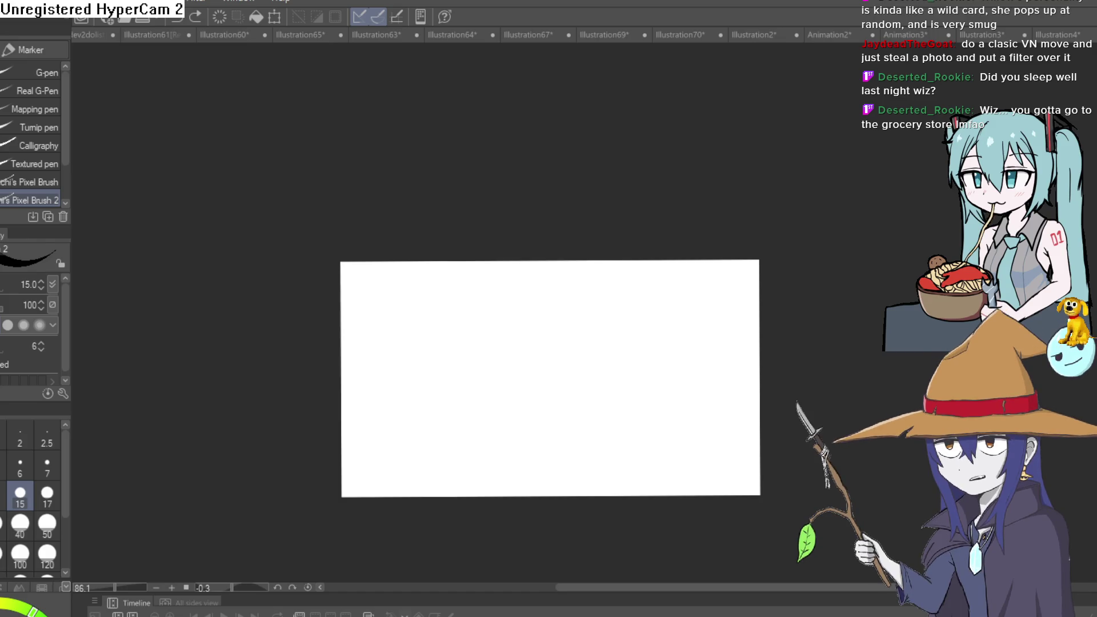
mouse_move(502, 440)
left_mouse_down()
mouse_move(565, 400)
mouse_move(600, 286)
left_mouse_up()
Draw the head circle with its vertical centre curve and horizontal eye line
key("ctrl+z")
scroll(558, 394, "up", 2)
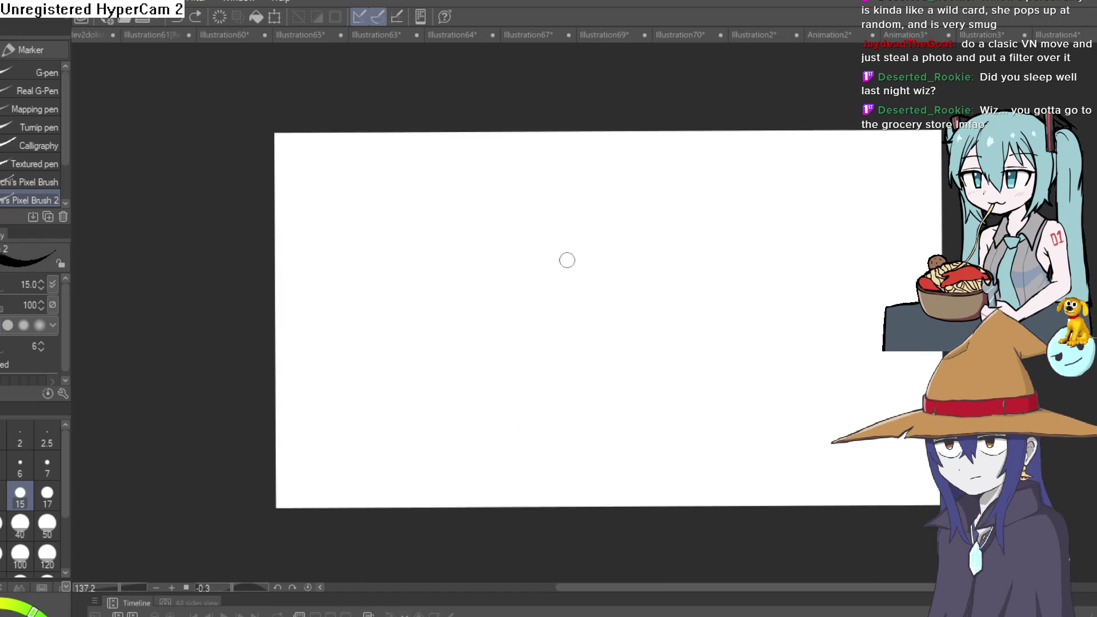
mouse_move(553, 253)
left_mouse_down()
mouse_move(531, 372)
mouse_move(661, 306)
mouse_move(563, 246)
mouse_move(594, 234)
mouse_move(521, 321)
mouse_move(666, 320)
mouse_move(639, 238)
mouse_move(577, 229)
left_mouse_up()
key("ctrl+z")
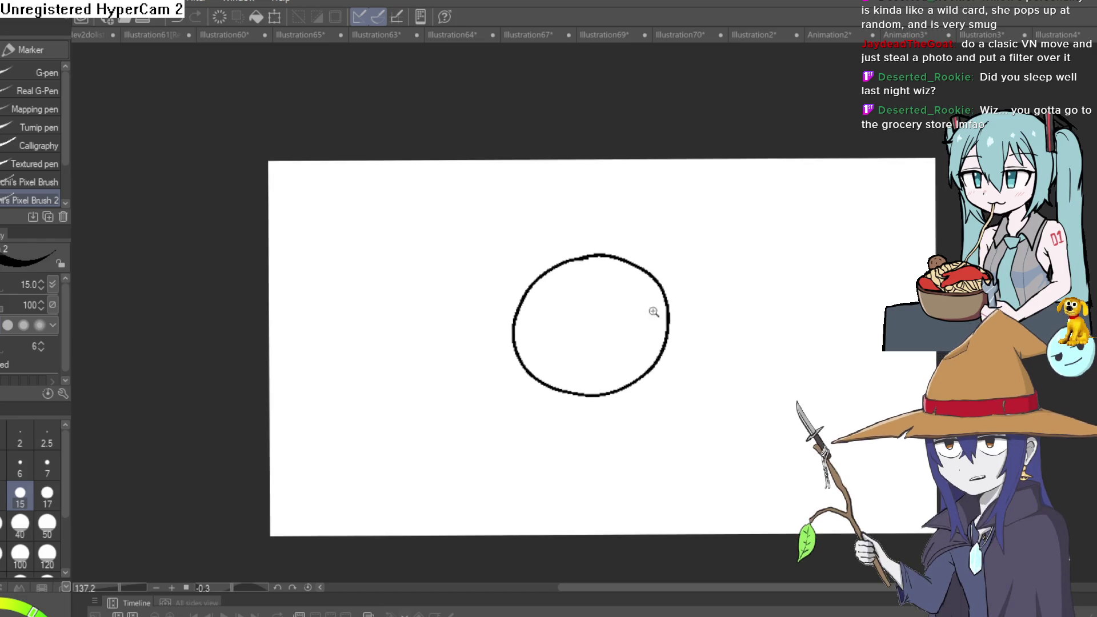
scroll(646, 299, "up", 3)
scroll(659, 265, "down", 2)
scroll(649, 277, "up", 3)
mouse_move(649, 277)
left_mouse_down()
mouse_move(639, 253)
mouse_move(649, 209)
left_mouse_up()
mouse_move(588, 152)
left_mouse_down()
mouse_move(577, 166)
mouse_move(575, 403)
left_mouse_up()
key("ctrl+z")
mouse_move(605, 150)
left_mouse_down()
mouse_move(539, 311)
mouse_move(587, 408)
left_mouse_up()
left_click_drag(418, 280, 708, 291)
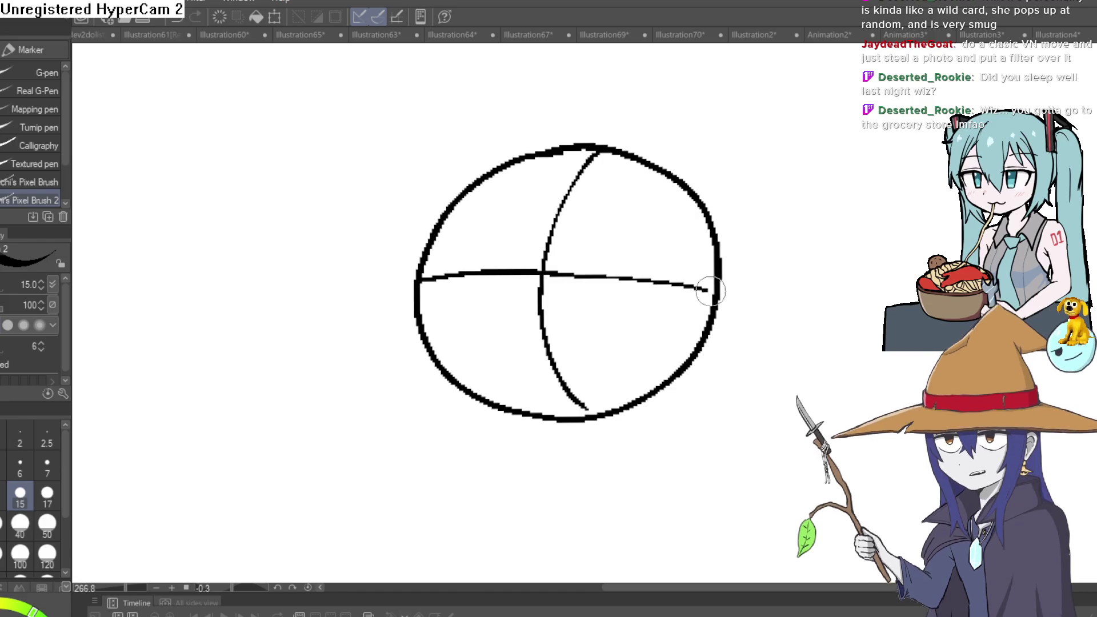
Rotate the view and draw the left-edge curve, the jaw line and the centre line down to the chin
mouse_move(813, 228)
left_mouse_down()
mouse_move(666, 154)
mouse_move(718, 157)
mouse_move(855, 231)
mouse_move(774, 250)
left_mouse_up()
scroll(686, 215, "up", 2)
mouse_move(686, 216)
left_mouse_down()
mouse_move(688, 287)
mouse_move(676, 299)
mouse_move(771, 232)
mouse_move(812, 258)
mouse_move(816, 290)
mouse_move(789, 262)
left_mouse_up()
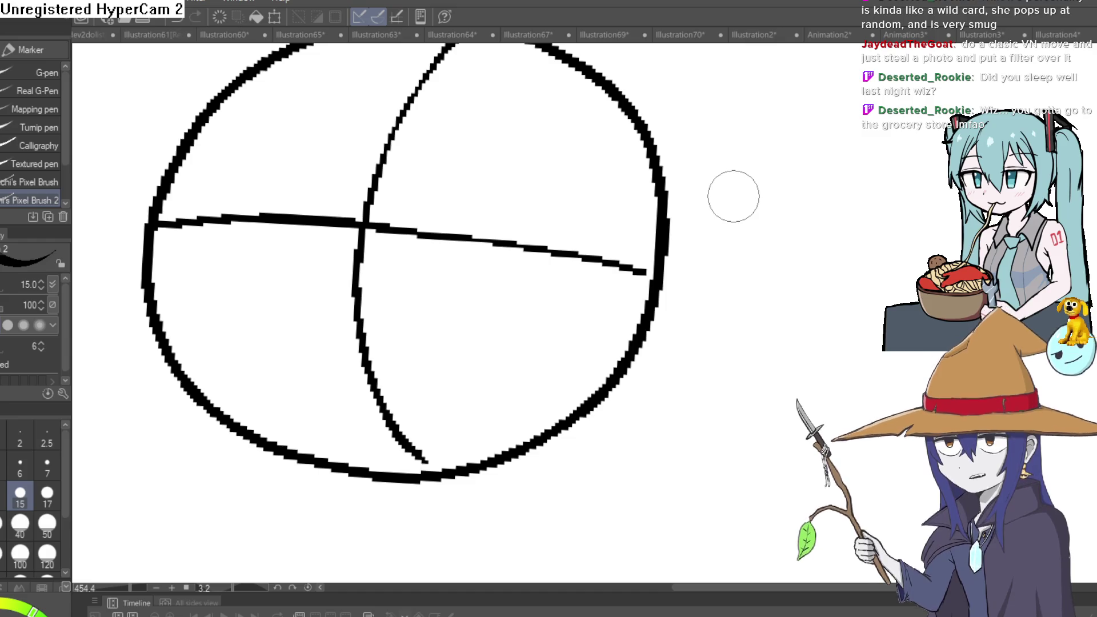
mouse_move(772, 232)
left_mouse_down()
mouse_move(739, 225)
mouse_move(827, 258)
left_mouse_up()
scroll(794, 280, "down", 1)
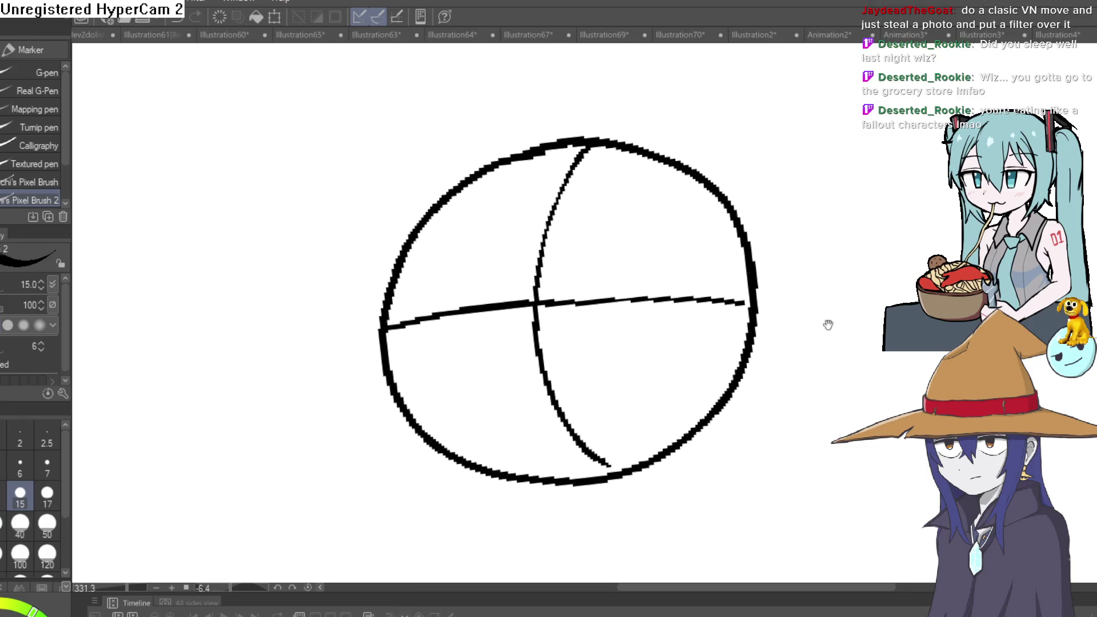
mouse_move(388, 303)
left_mouse_down()
mouse_move(414, 452)
mouse_move(448, 492)
mouse_move(588, 534)
mouse_move(698, 387)
mouse_move(838, 307)
mouse_move(838, 294)
mouse_move(776, 267)
left_mouse_up()
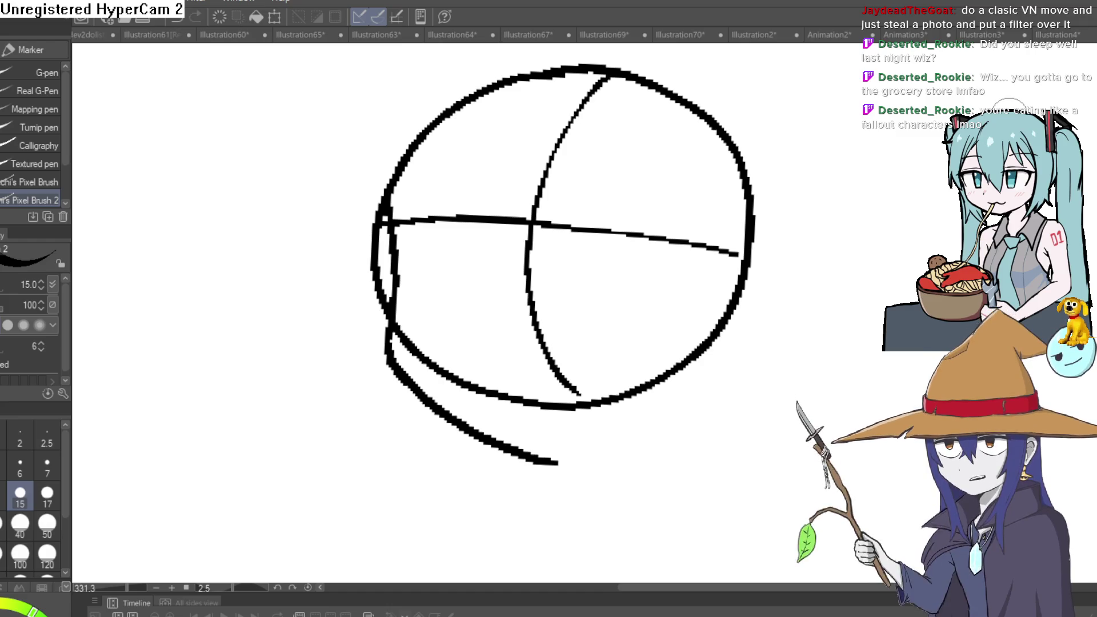
mouse_move(395, 204)
left_mouse_down()
mouse_move(405, 383)
mouse_move(557, 463)
left_mouse_up()
mouse_move(535, 243)
left_mouse_down()
mouse_move(534, 448)
mouse_move(536, 235)
mouse_move(600, 75)
mouse_move(577, 97)
mouse_move(522, 421)
mouse_move(593, 444)
mouse_move(738, 348)
left_mouse_up()
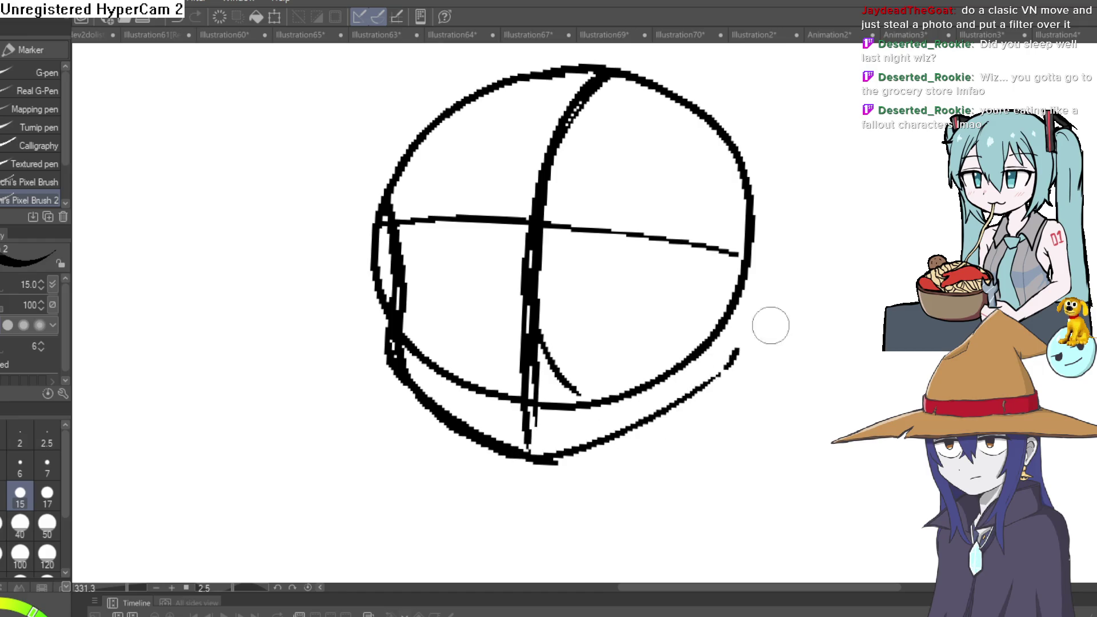
mouse_move(841, 259)
left_mouse_down()
mouse_move(823, 284)
mouse_move(828, 247)
mouse_move(811, 232)
mouse_move(809, 248)
left_mouse_up()
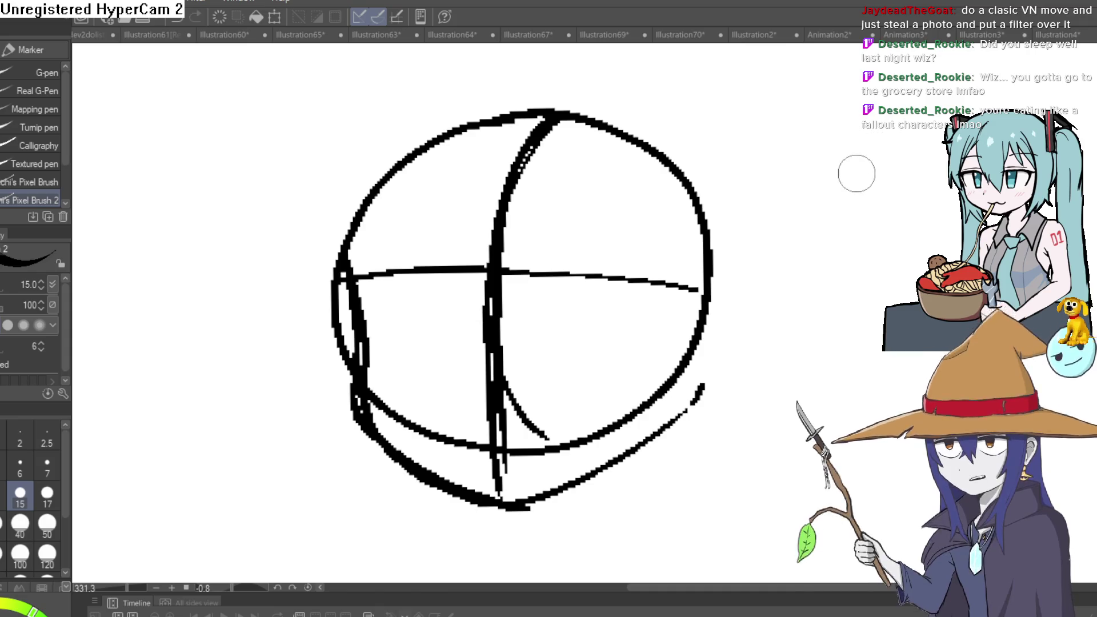
scroll(828, 212, "down", 2)
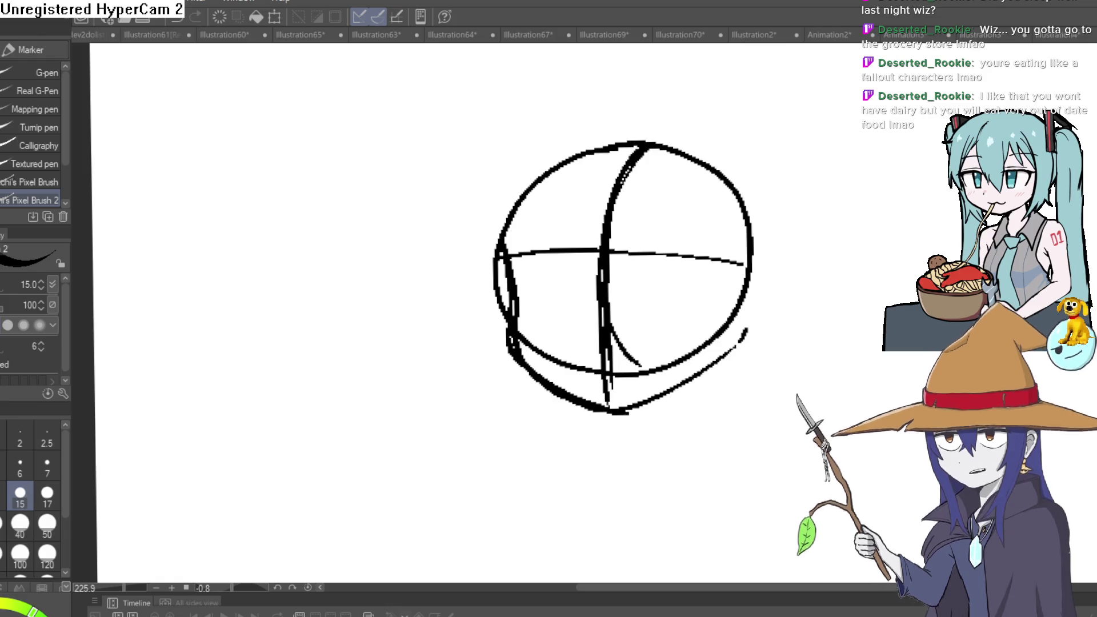
Draw the pointed left cat ear above the head, then turn the sketch lines light blue
mouse_move(813, 225)
left_mouse_down()
mouse_move(806, 260)
mouse_move(912, 208)
left_mouse_up()
key("ctrl+z")
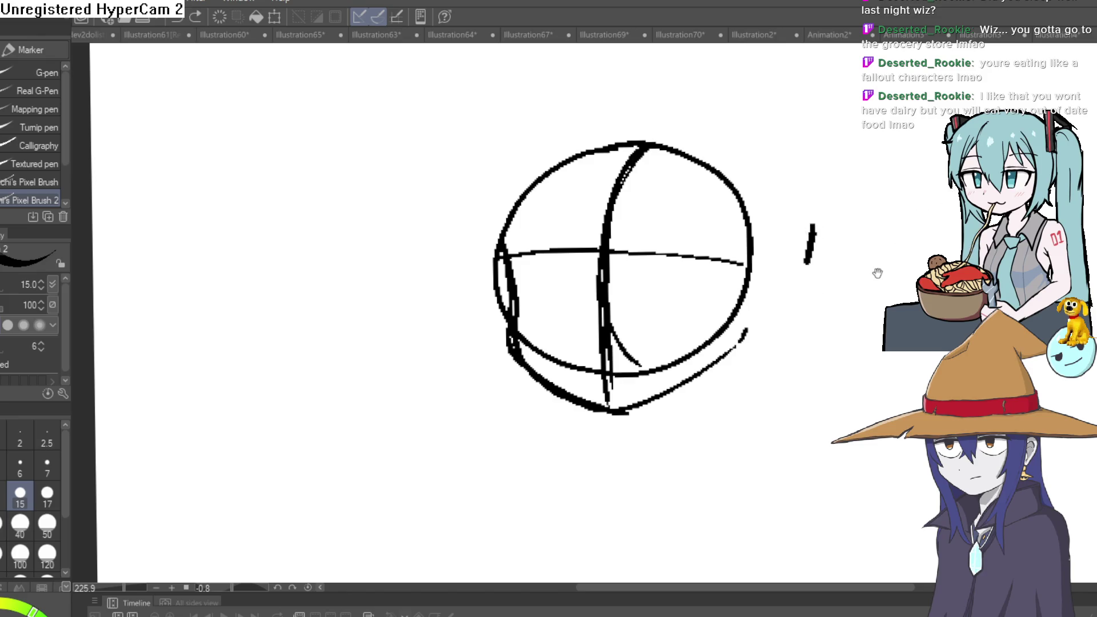
scroll(882, 222, "up", 3)
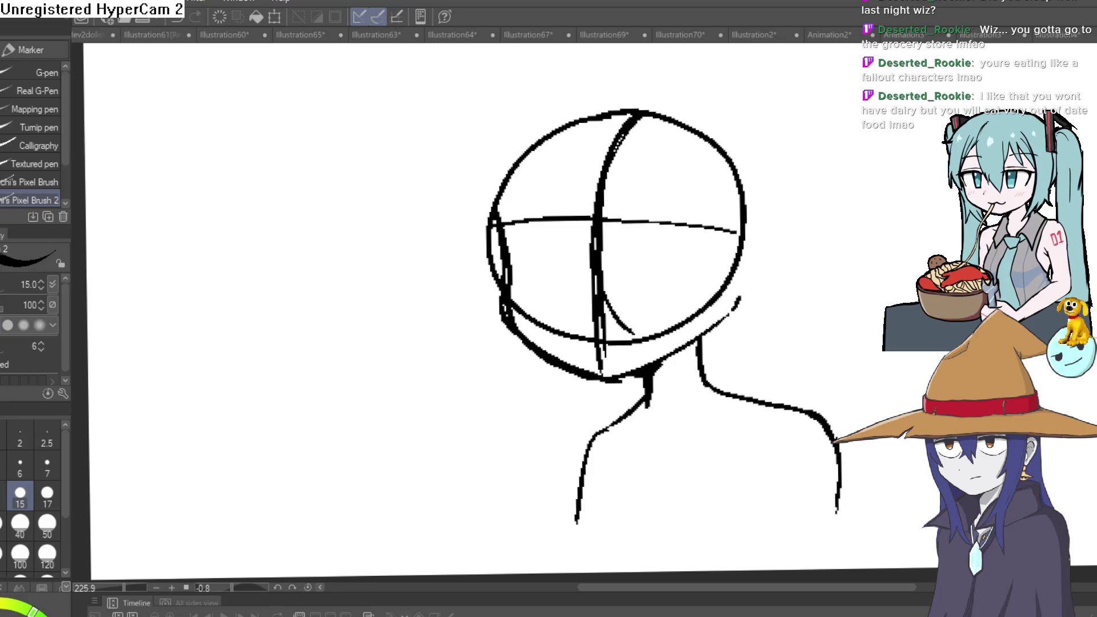
mouse_move(816, 172)
left_mouse_down()
mouse_move(815, 274)
mouse_move(802, 276)
left_mouse_up()
mouse_move(726, 316)
left_mouse_down()
mouse_move(686, 252)
mouse_move(662, 289)
mouse_move(665, 227)
mouse_move(719, 267)
left_mouse_up()
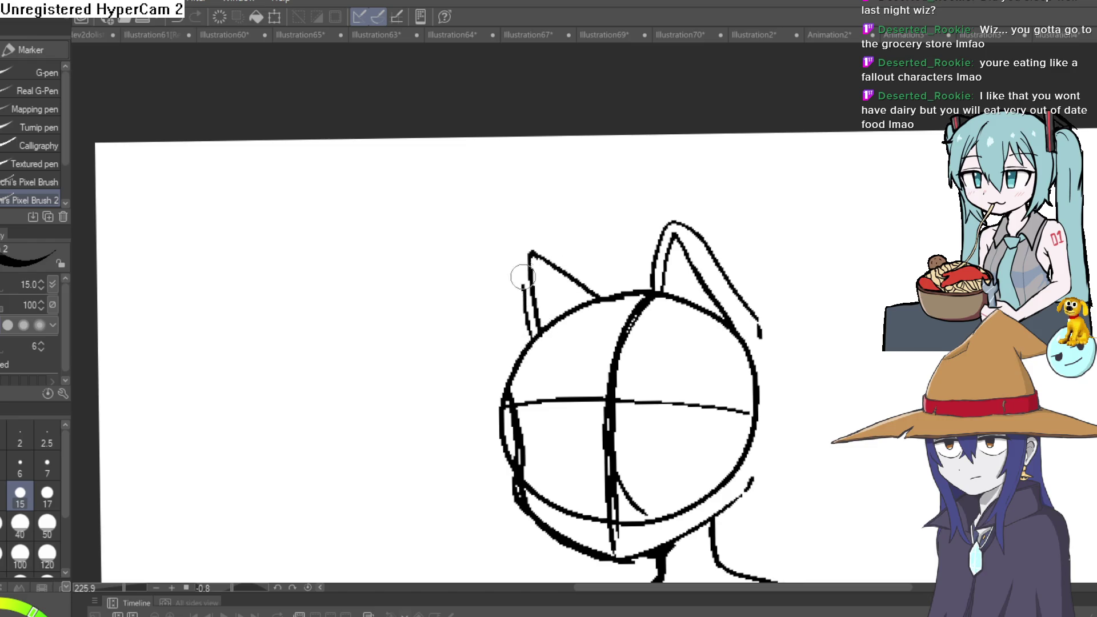
left_click_drag(608, 271, 632, 281)
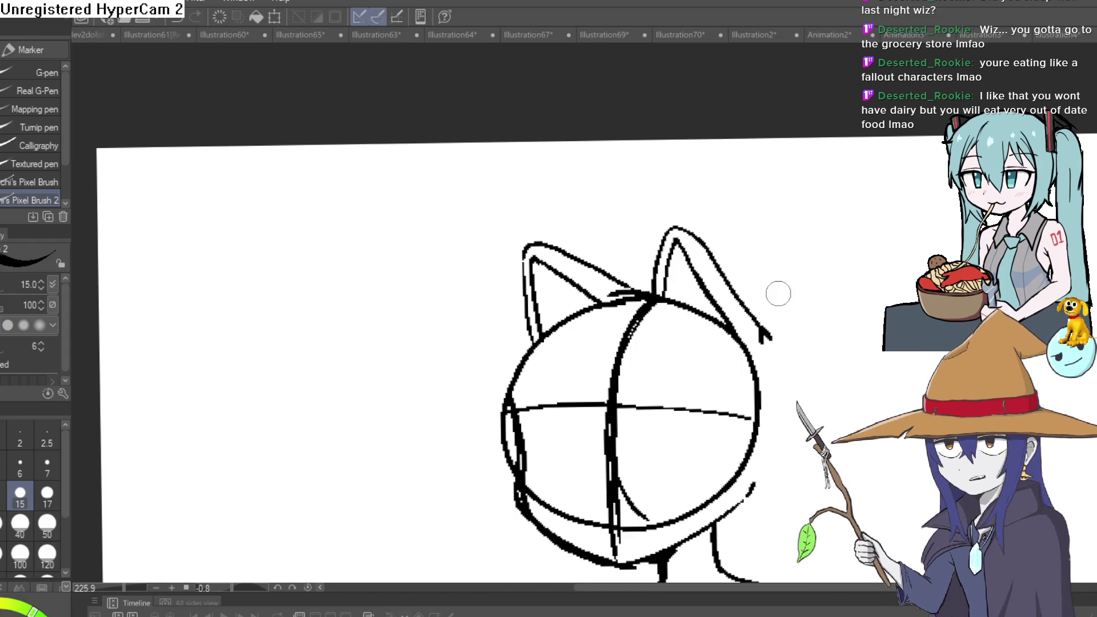
mouse_move(799, 415)
left_mouse_down()
mouse_move(779, 296)
mouse_move(748, 289)
left_mouse_up()
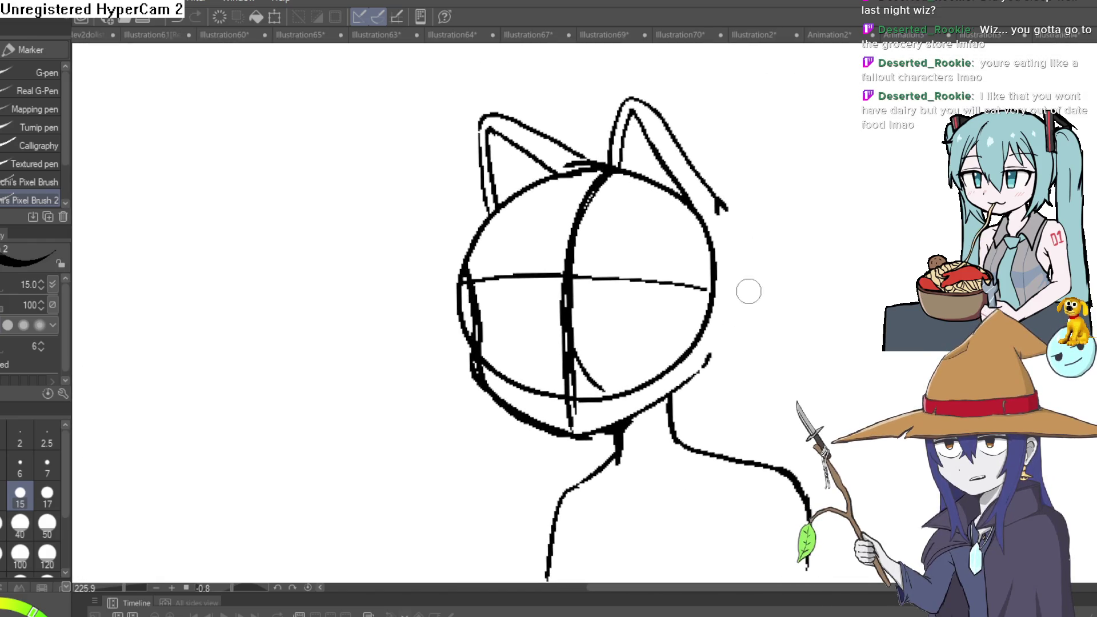
key("ctrl+shift+c")
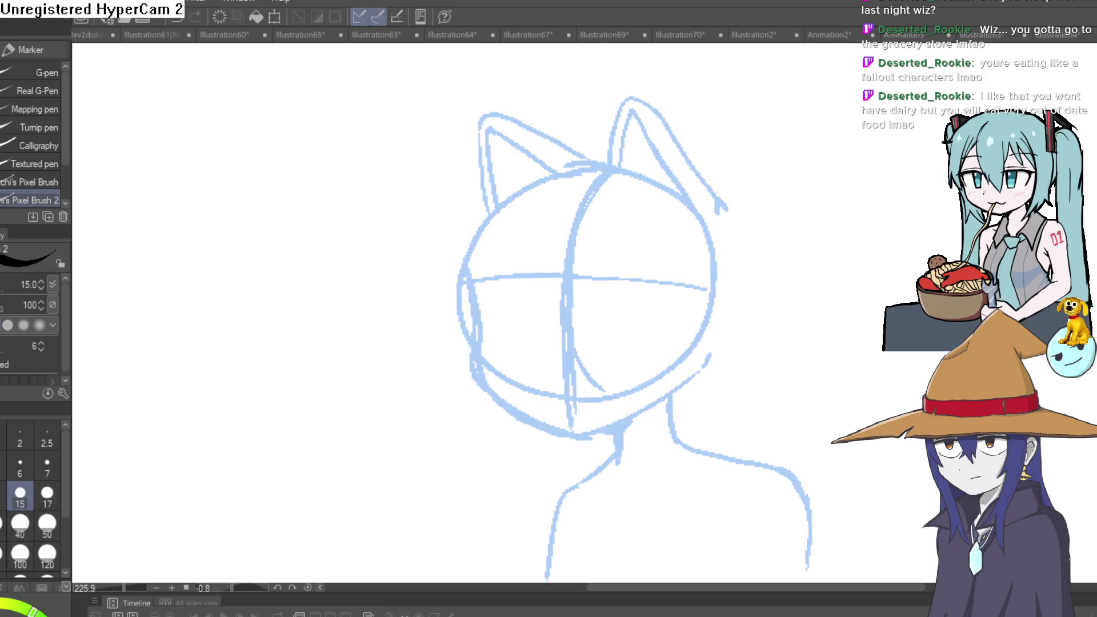
Ink the two closed-eye lines with the G-pen, tilting the canvas to suit each stroke
mouse_move(749, 345)
left_mouse_down()
mouse_move(635, 286)
mouse_move(706, 227)
left_mouse_up()
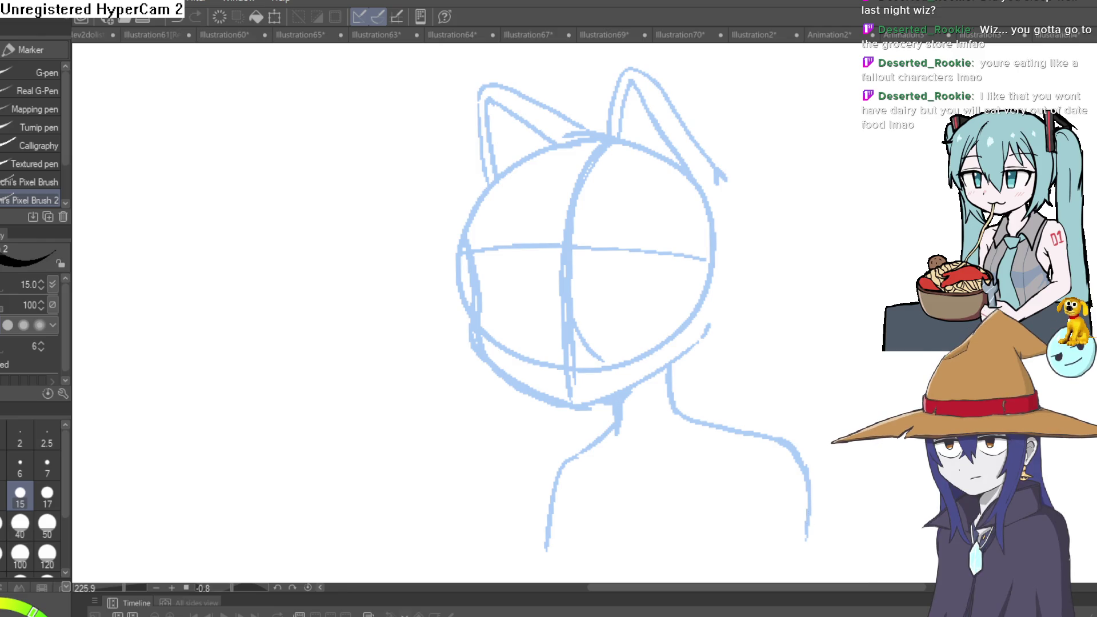
left_click_drag(610, 254, 697, 254)
mouse_move(744, 191)
left_mouse_down()
mouse_move(612, 165)
mouse_move(561, 182)
left_mouse_up()
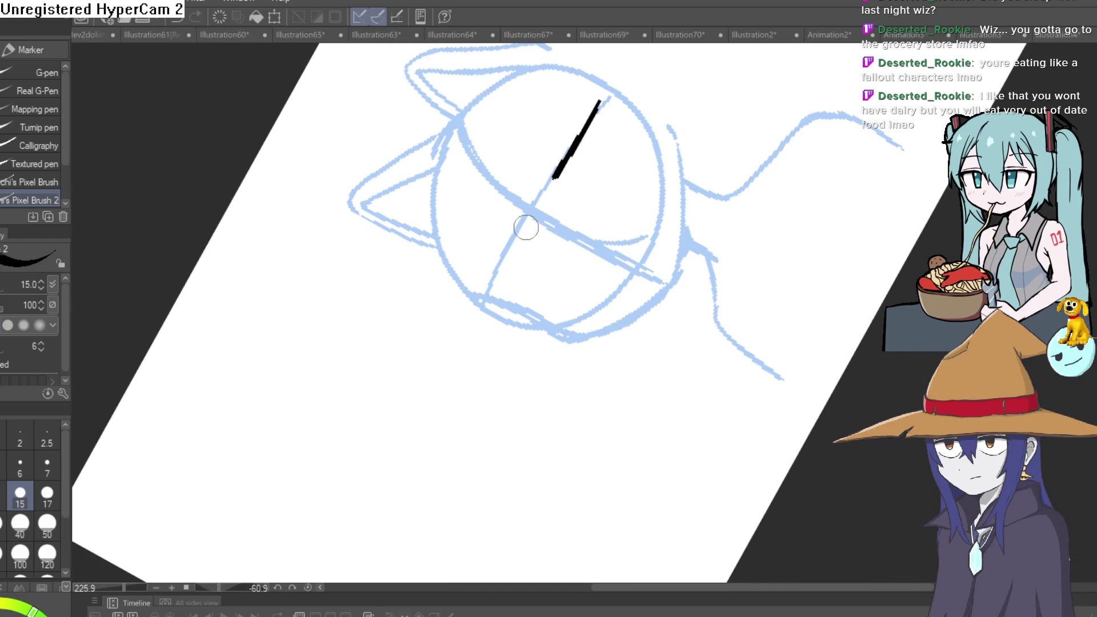
left_click_drag(537, 221, 493, 300)
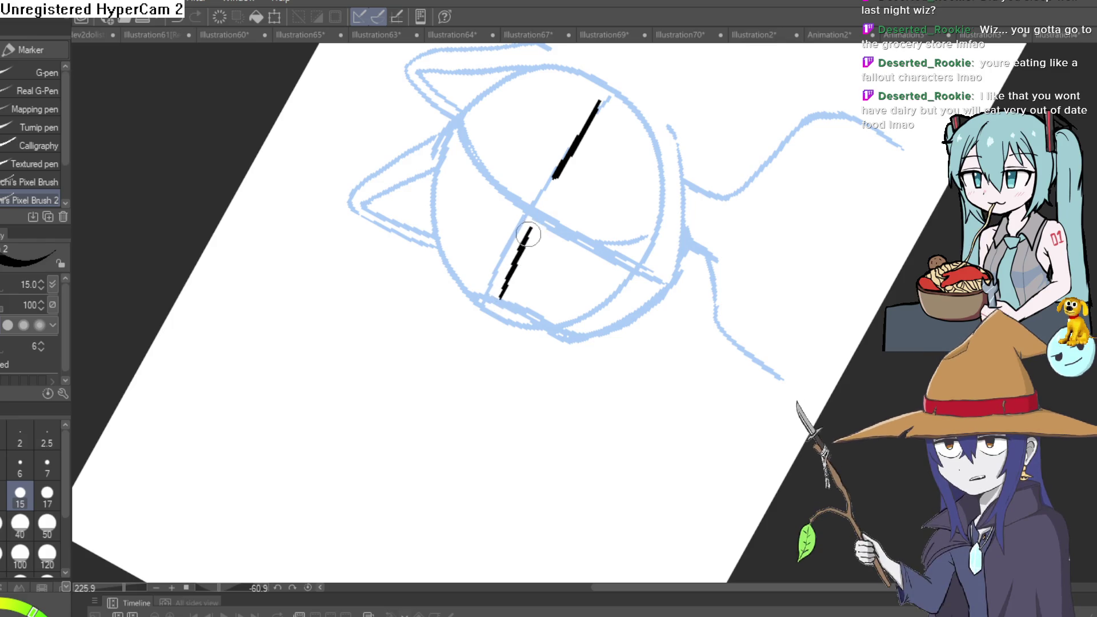
mouse_move(600, 179)
left_mouse_down()
mouse_move(801, 276)
mouse_move(725, 213)
mouse_move(721, 197)
mouse_move(766, 200)
left_mouse_up()
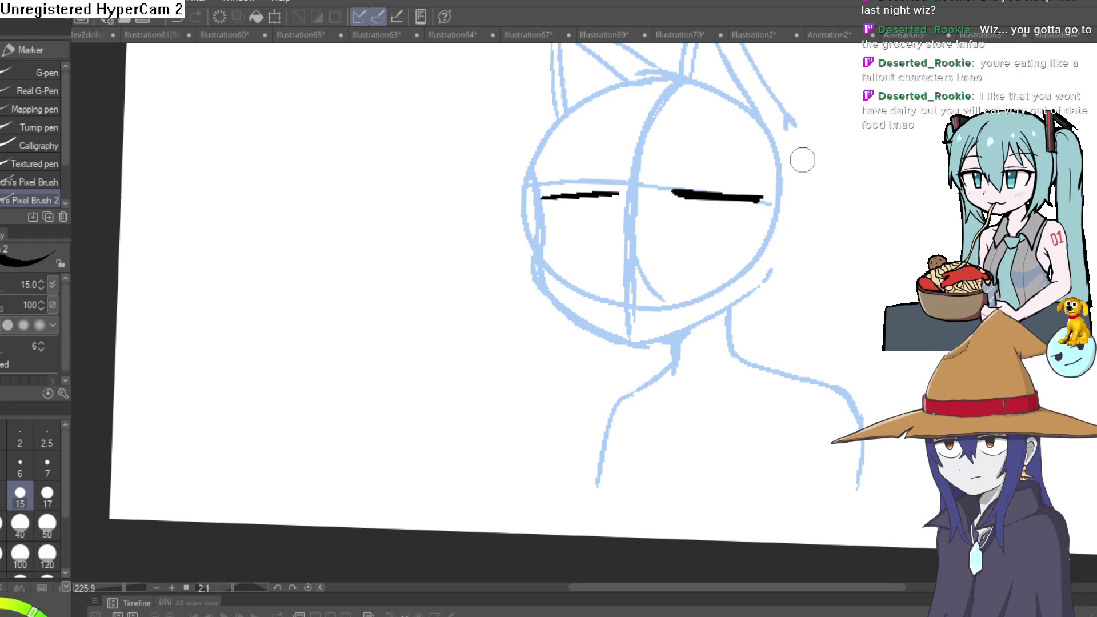
Add a thin lid line and thicken the upper and lower eye strokes
mouse_move(829, 182)
left_mouse_down()
mouse_move(688, 203)
mouse_move(659, 153)
mouse_move(674, 109)
left_mouse_up()
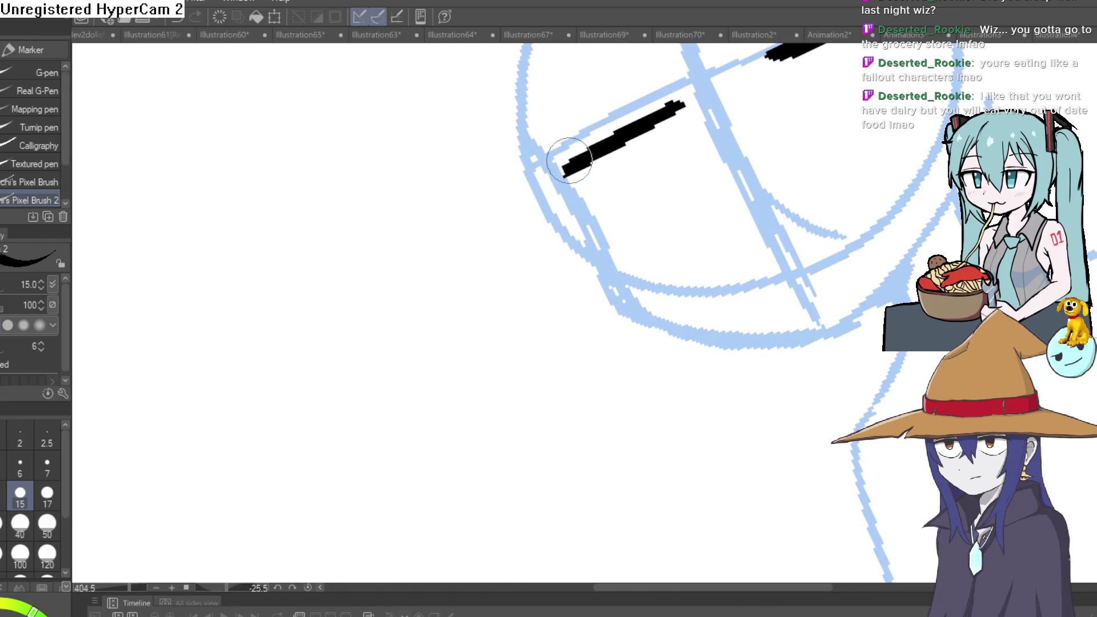
mouse_move(605, 131)
left_mouse_down()
mouse_move(771, 137)
mouse_move(914, 206)
mouse_move(872, 172)
mouse_move(769, 233)
mouse_move(705, 134)
mouse_move(668, 216)
left_mouse_up()
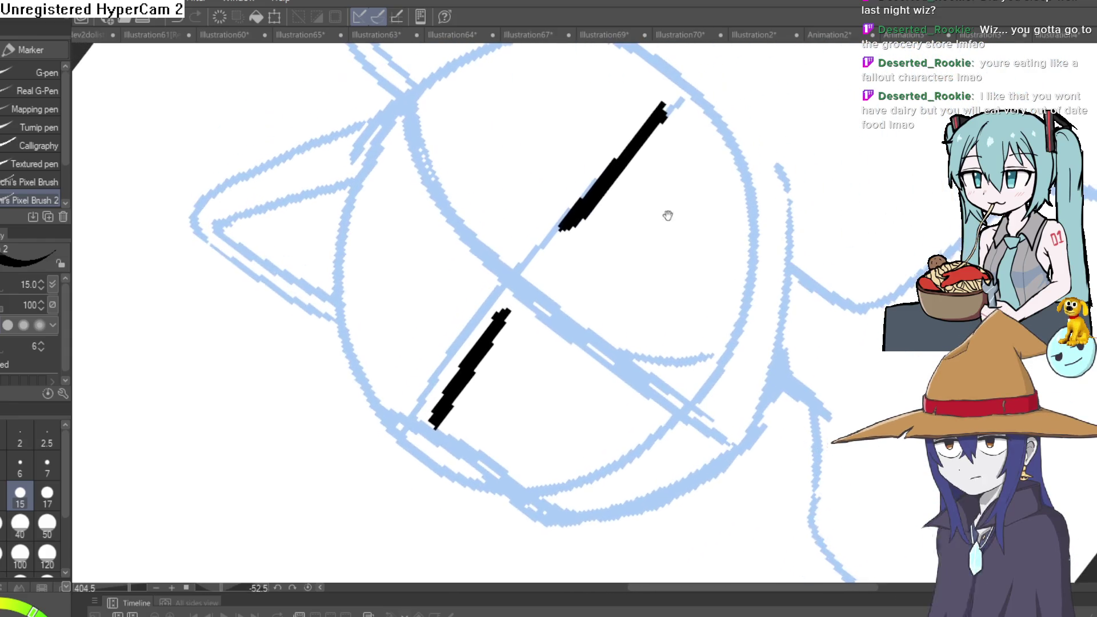
mouse_move(549, 206)
left_mouse_down()
mouse_move(591, 148)
mouse_move(594, 494)
mouse_move(715, 310)
mouse_move(742, 237)
mouse_move(594, 211)
mouse_move(857, 253)
mouse_move(827, 235)
left_mouse_up()
left_click_drag(651, 224, 742, 162)
left_click_drag(769, 122, 685, 208)
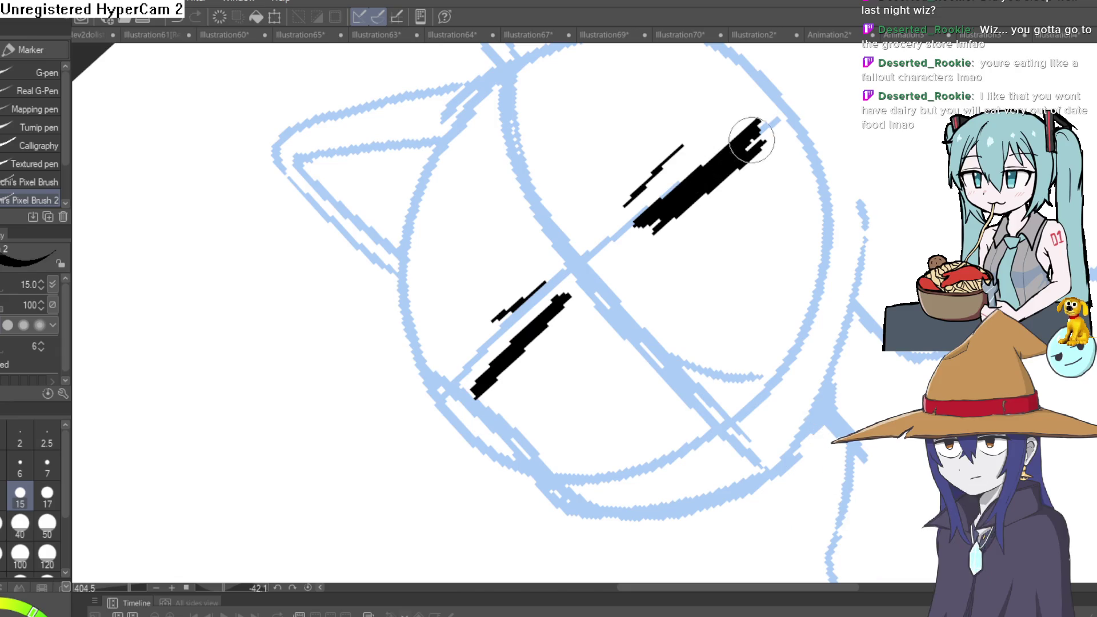
left_click_drag(557, 321, 631, 231)
left_click_drag(563, 298, 652, 202)
Ink the cat-shaped mouth, the left cheek line and a second jawline stroke along the chin
left_click_drag(890, 189, 829, 320)
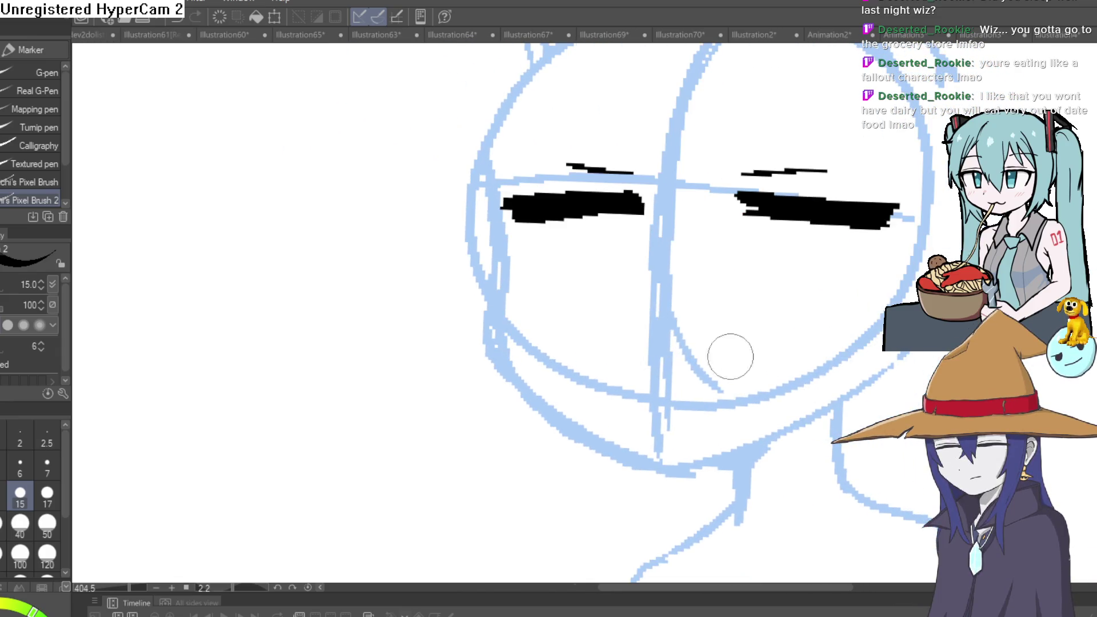
left_click_drag(650, 345, 782, 333)
mouse_move(484, 173)
left_mouse_down()
mouse_move(524, 386)
mouse_move(693, 445)
mouse_move(885, 347)
left_mouse_up()
scroll(691, 333, "down", 4)
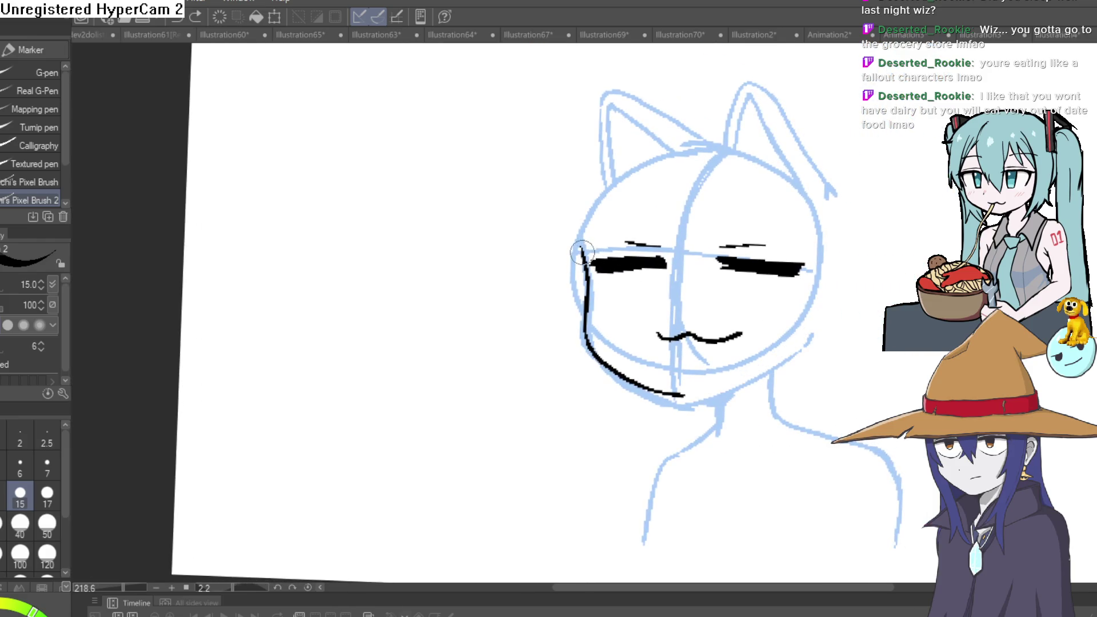
mouse_move(584, 331)
left_mouse_down()
mouse_move(694, 392)
mouse_move(823, 322)
left_mouse_up()
Erase the doubled jawline down to a single line
key("e")
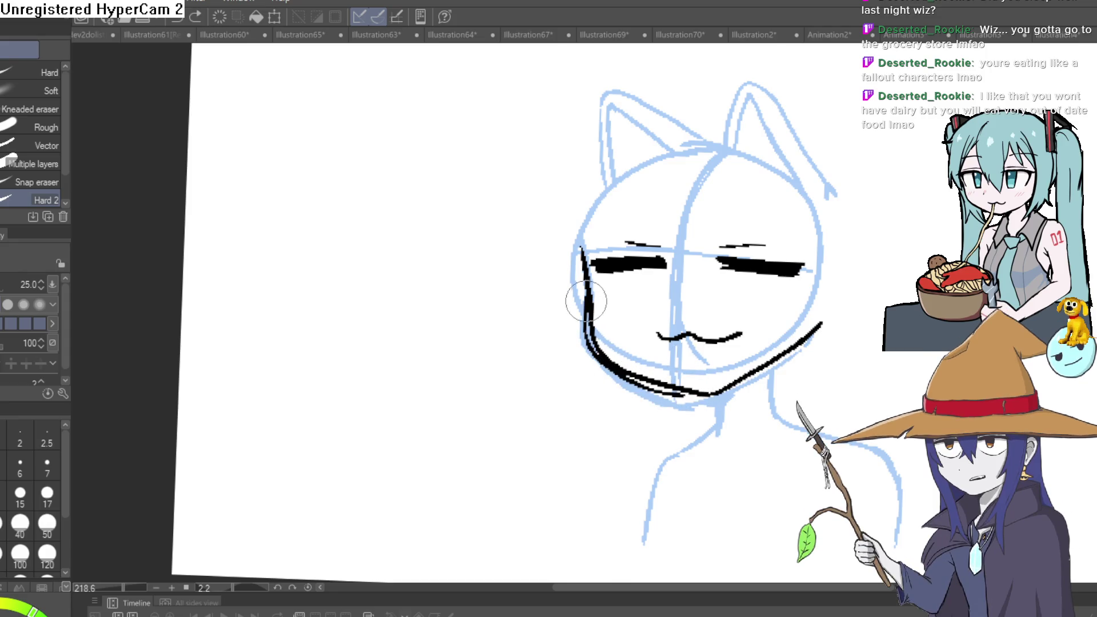
mouse_move(590, 354)
left_mouse_down()
mouse_move(669, 391)
mouse_move(720, 395)
left_mouse_up()
mouse_move(821, 352)
left_mouse_down()
mouse_move(802, 371)
mouse_move(548, 273)
left_mouse_up()
Extend the left cheek line up to the ear and ink a nose line down the face centre
key("p")
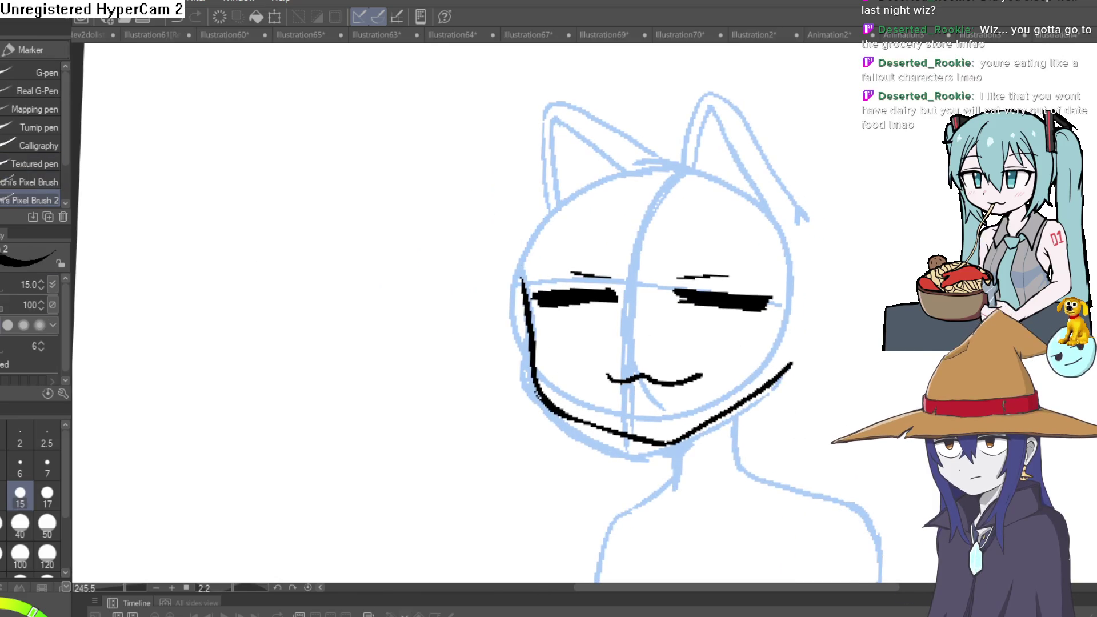
left_click_drag(525, 308, 557, 200)
mouse_move(806, 186)
left_mouse_down()
mouse_move(804, 226)
mouse_move(774, 197)
left_mouse_up()
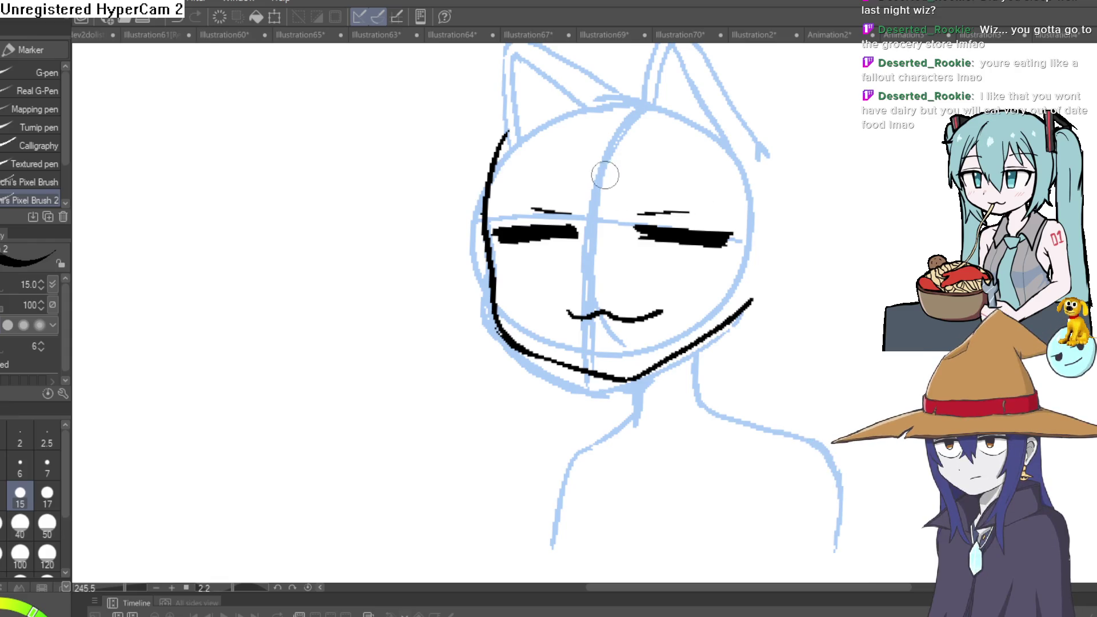
mouse_move(597, 151)
left_mouse_down()
mouse_move(628, 292)
mouse_move(639, 138)
left_mouse_up()
Try extra nose lines and a pointed hair shape, then undo them
left_click_drag(591, 205, 620, 96)
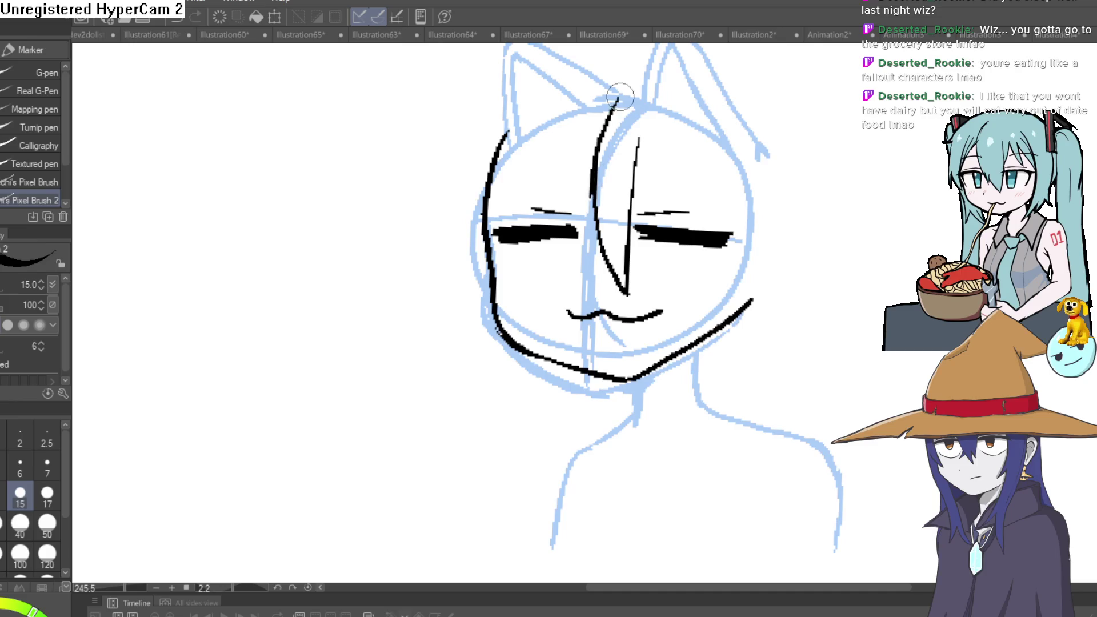
mouse_move(636, 228)
left_mouse_down()
mouse_move(661, 159)
mouse_move(694, 229)
left_mouse_up()
left_click_drag(640, 213, 688, 212)
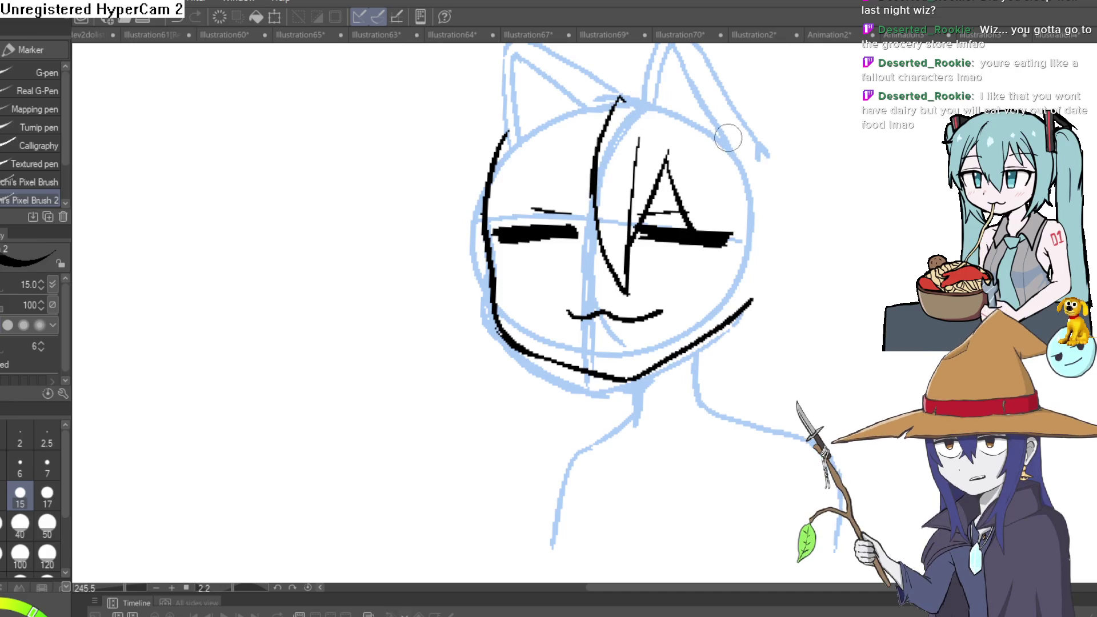
key("ctrl+z")
key("ctrl+z")
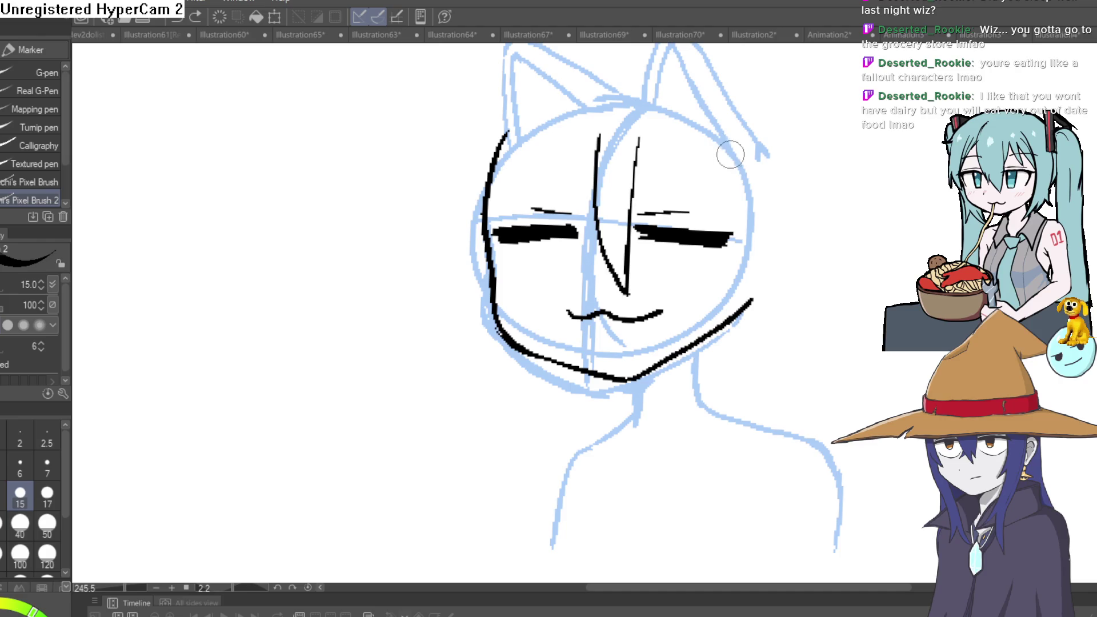
key("ctrl+z")
Ink the zigzag bangs across the forehead and a hair strand up the right side
mouse_move(581, 143)
left_mouse_down()
mouse_move(597, 146)
mouse_move(619, 197)
mouse_move(657, 188)
mouse_move(682, 155)
mouse_move(700, 201)
left_mouse_up()
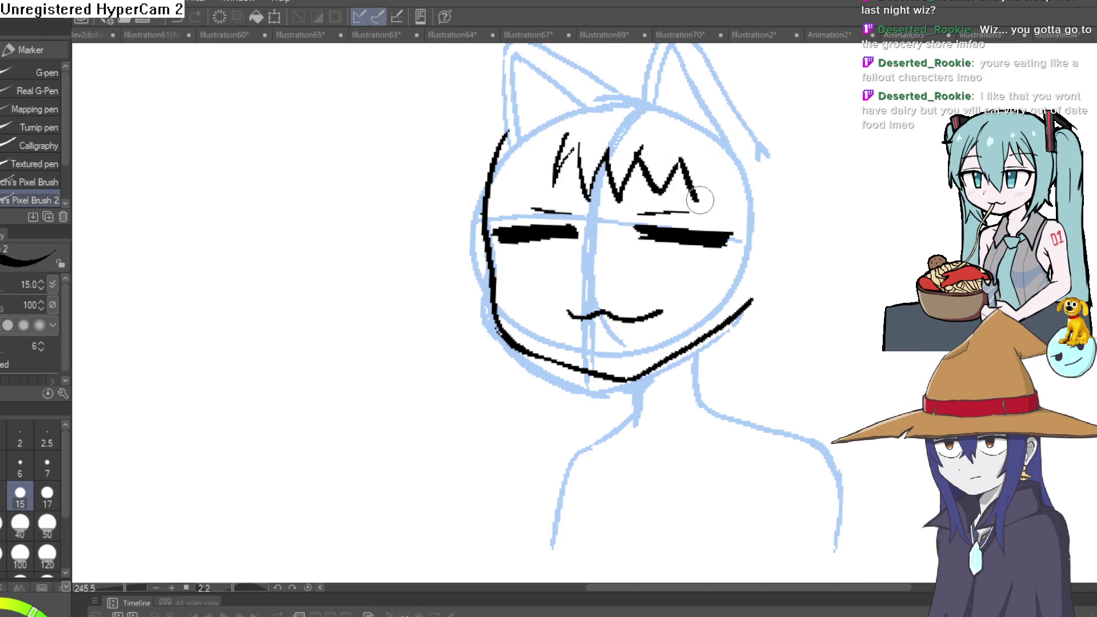
mouse_move(733, 147)
left_mouse_down()
mouse_move(737, 279)
mouse_move(657, 478)
mouse_move(783, 182)
left_mouse_up()
key("ctrl+z")
key("ctrl+z")
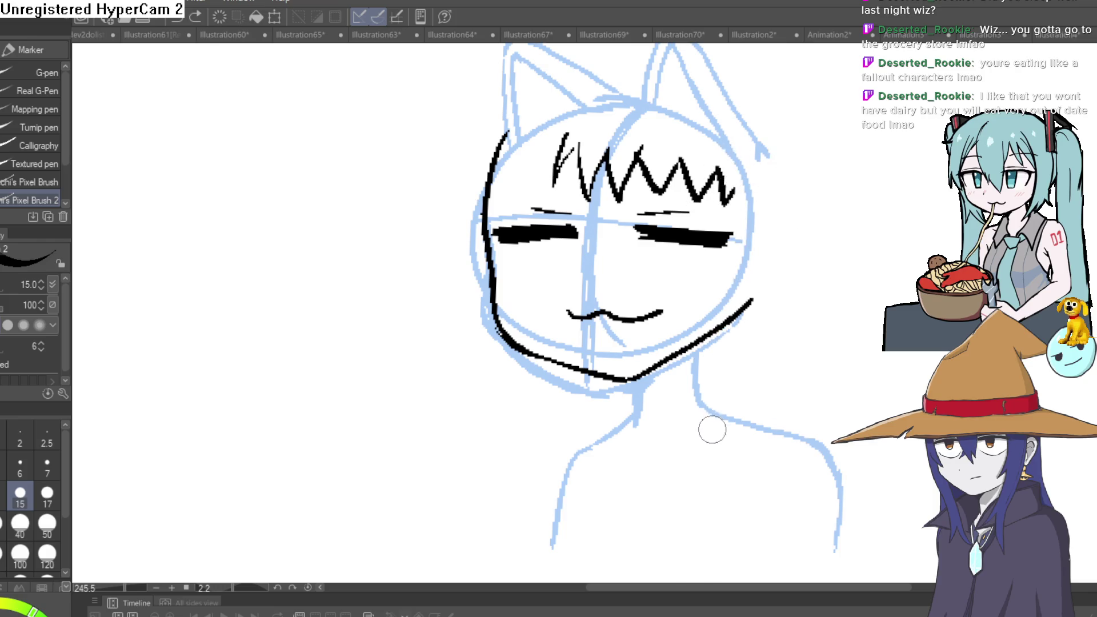
left_click_drag(709, 434, 755, 207)
mouse_move(736, 145)
left_mouse_down()
mouse_move(774, 294)
mouse_move(702, 449)
left_mouse_up()
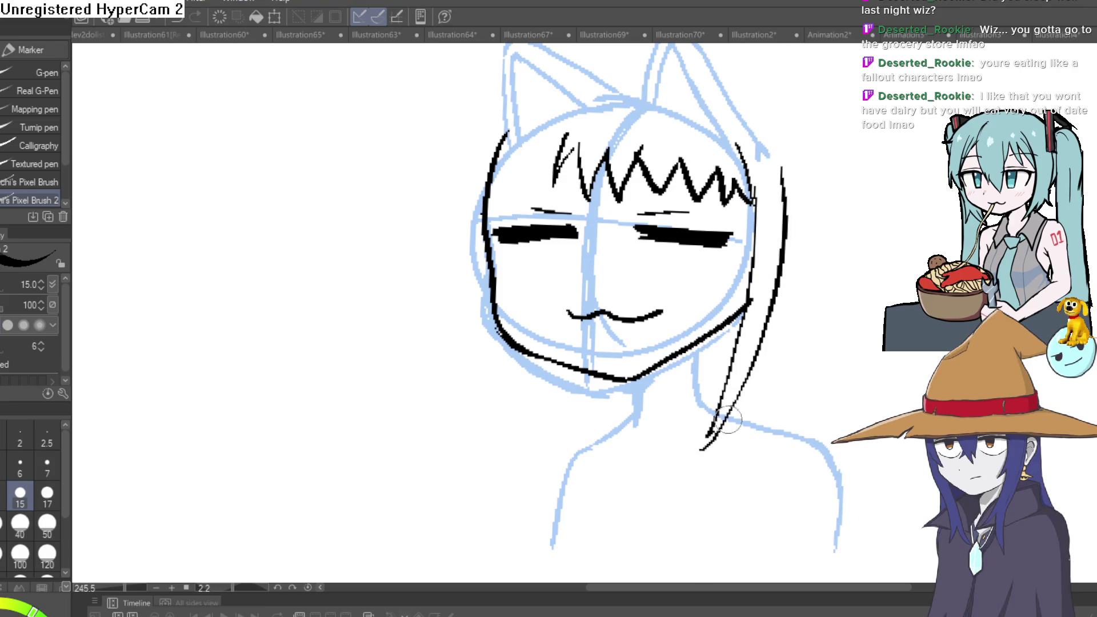
Re-ink the left cheek and jawline, then erase the doubled jaw stroke to one line
mouse_move(495, 267)
left_mouse_down()
mouse_move(545, 355)
mouse_move(609, 373)
mouse_move(756, 289)
mouse_move(695, 351)
mouse_move(625, 380)
left_mouse_up()
key("e")
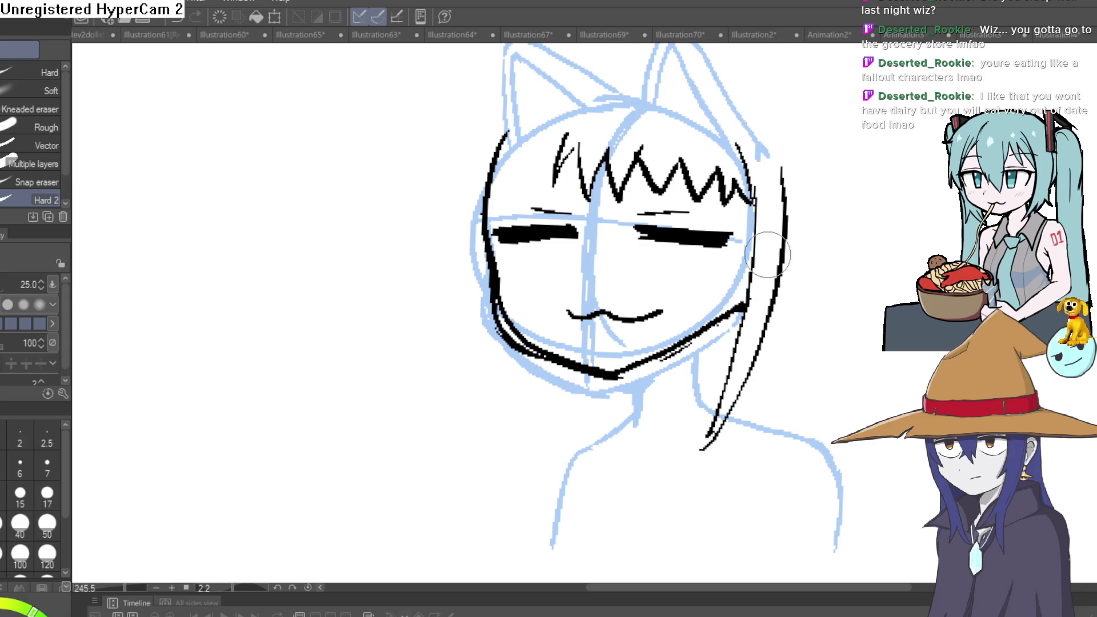
mouse_move(475, 220)
left_mouse_down()
mouse_move(493, 314)
mouse_move(545, 360)
mouse_move(624, 381)
mouse_move(702, 344)
mouse_move(724, 401)
left_mouse_up()
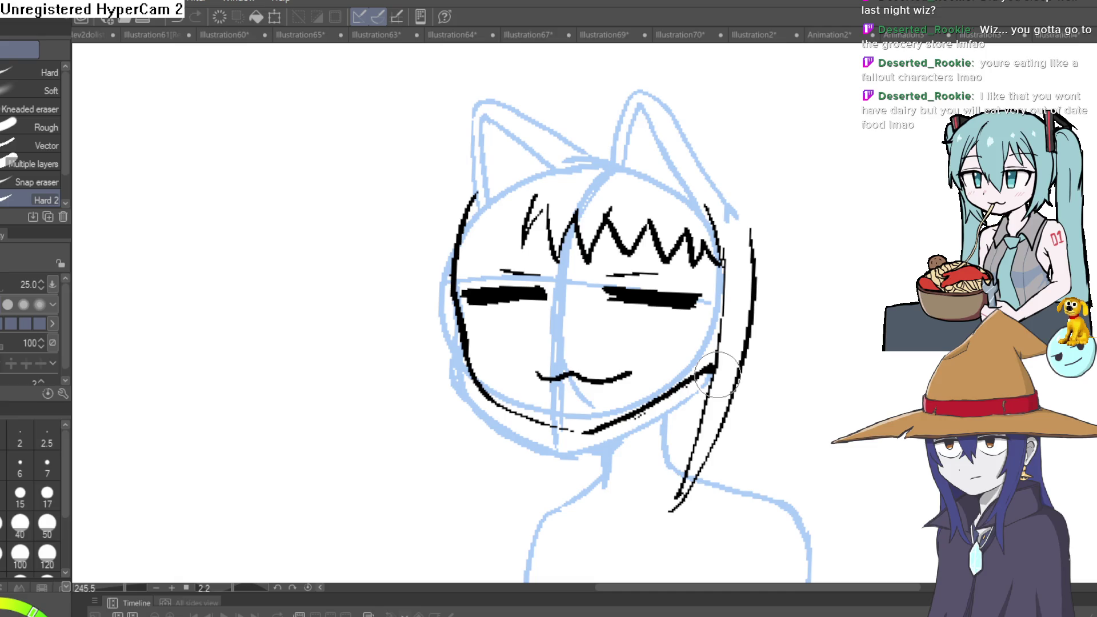
key("p")
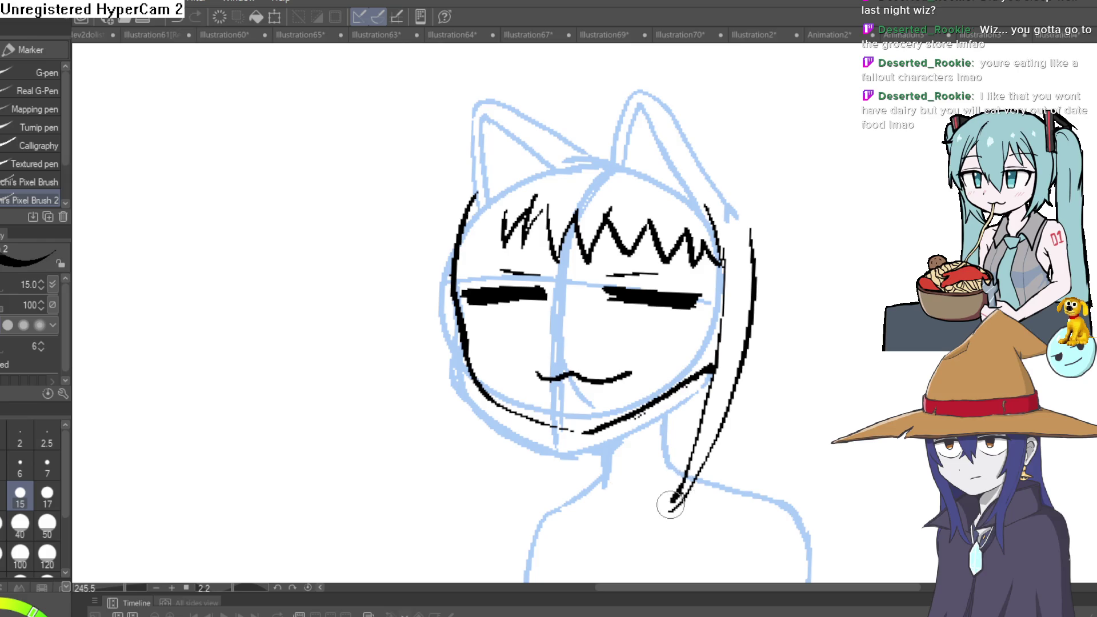
Ink two hair strands on the face's left side and begin the left ear outline
mouse_move(491, 480)
left_mouse_down()
mouse_move(478, 448)
mouse_move(457, 211)
left_mouse_up()
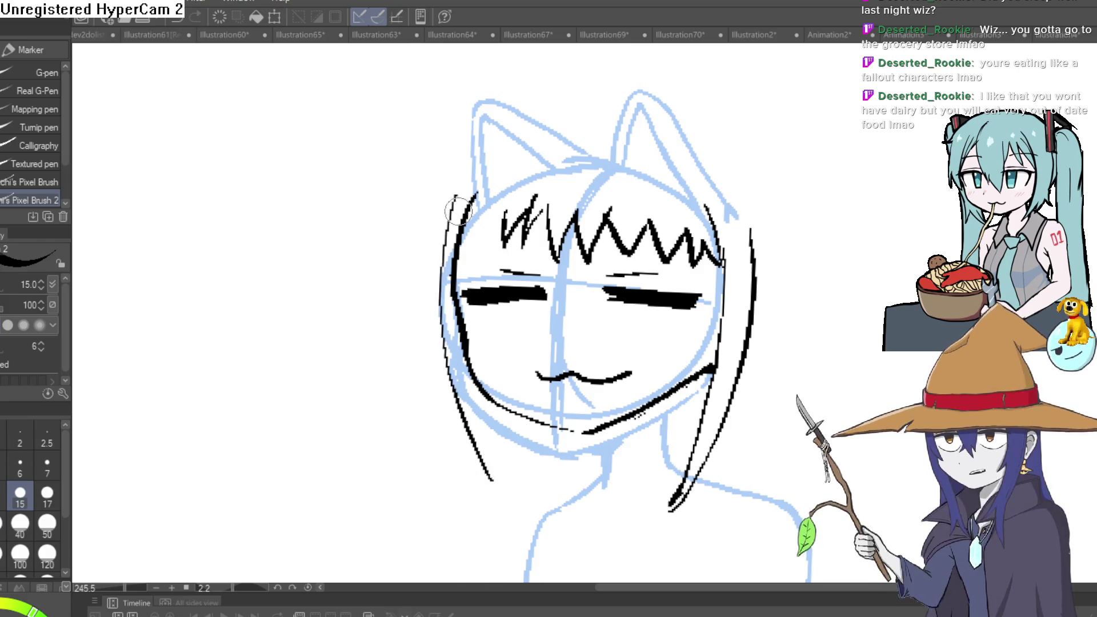
left_click_drag(498, 480, 486, 187)
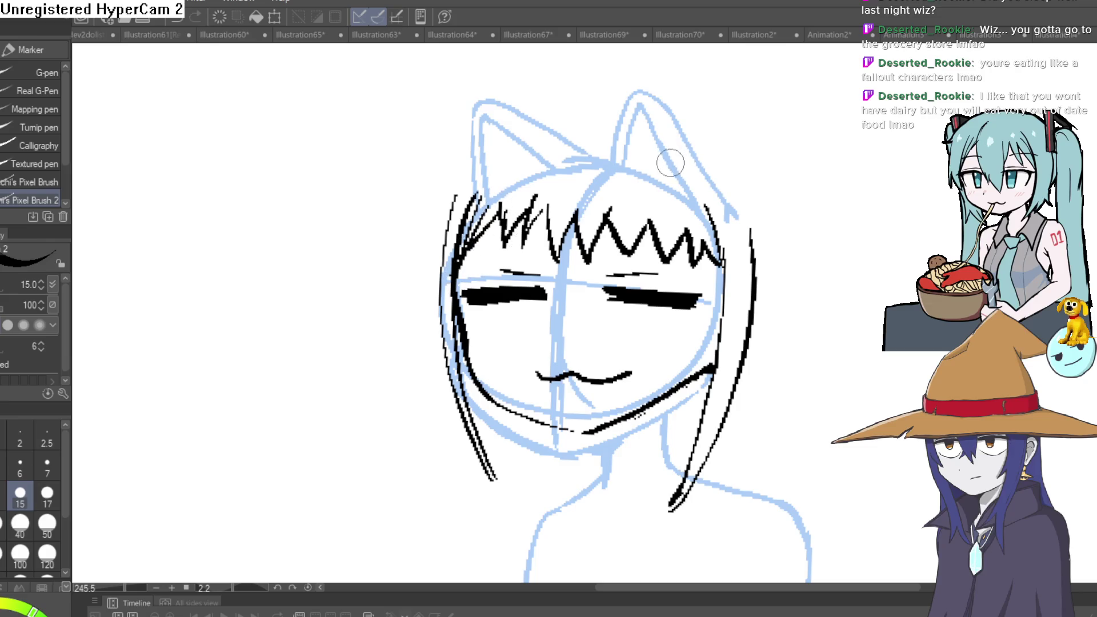
key("asciicircum")
key("asciicircum")
key("asciicircum")
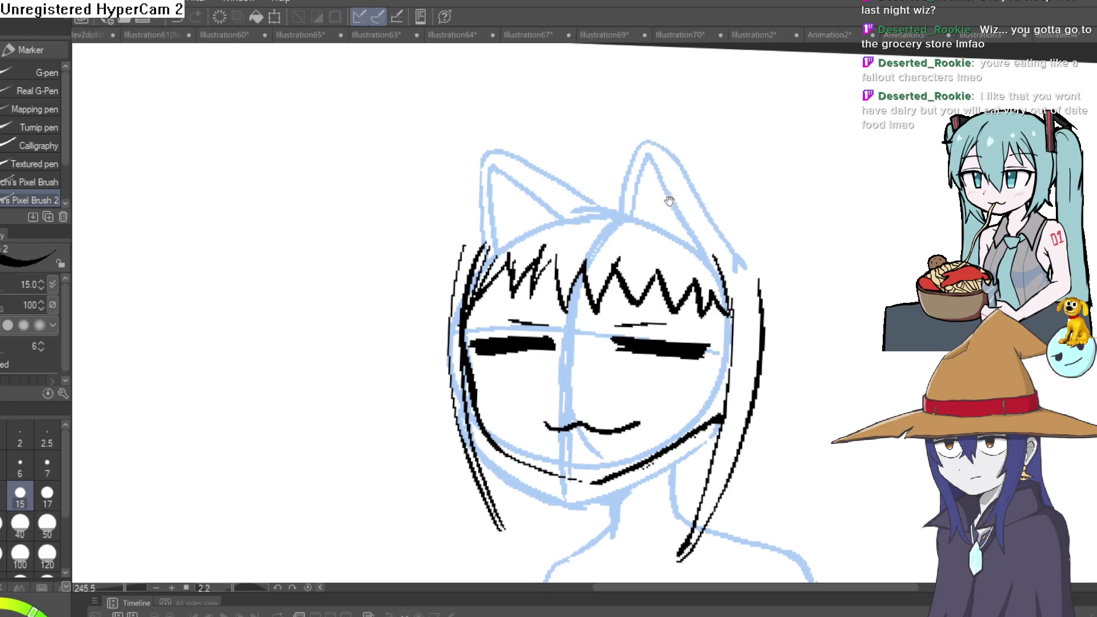
left_click_drag(589, 218, 494, 176)
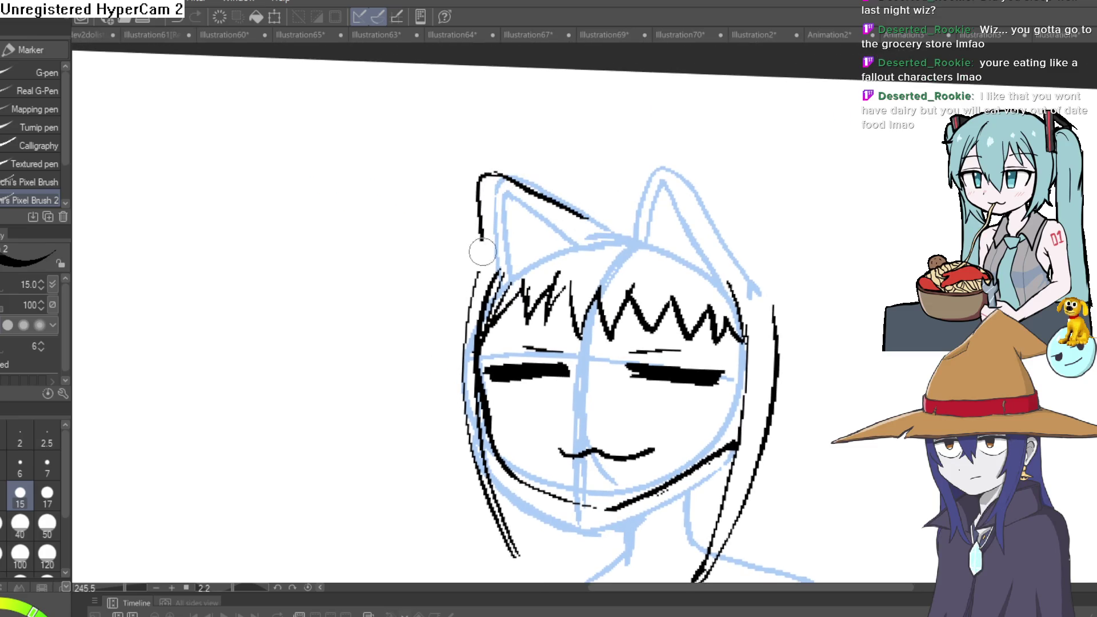
Ink the left ear's inner line, the pointed right ear and the head top
left_click_drag(553, 242, 493, 196)
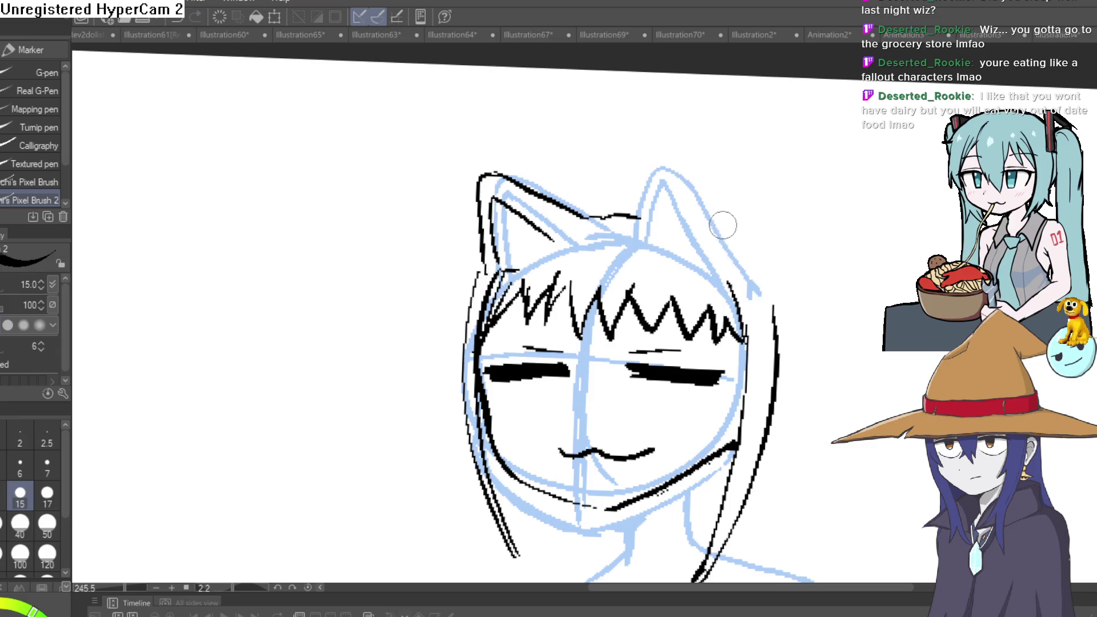
mouse_move(685, 215)
left_mouse_down()
mouse_move(771, 189)
mouse_move(791, 160)
left_mouse_up()
key("ctrl+z")
left_click_drag(686, 223, 773, 199)
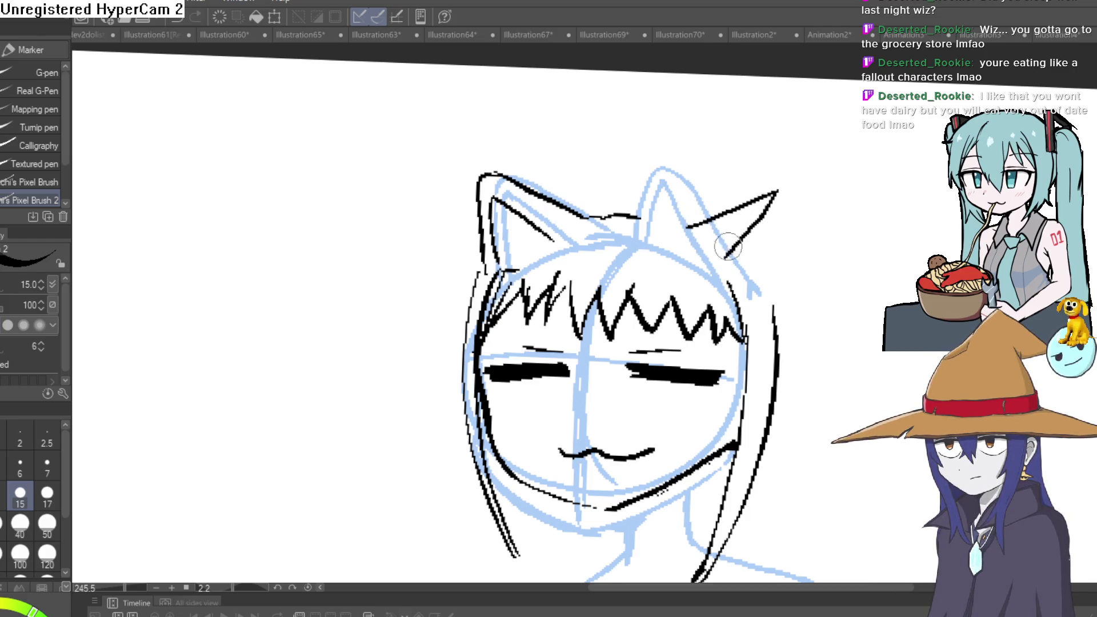
key("ctrl+z")
mouse_move(691, 237)
left_mouse_down()
mouse_move(766, 204)
mouse_move(737, 265)
left_mouse_up()
mouse_move(781, 202)
left_mouse_down()
mouse_move(714, 197)
mouse_move(647, 218)
left_mouse_up()
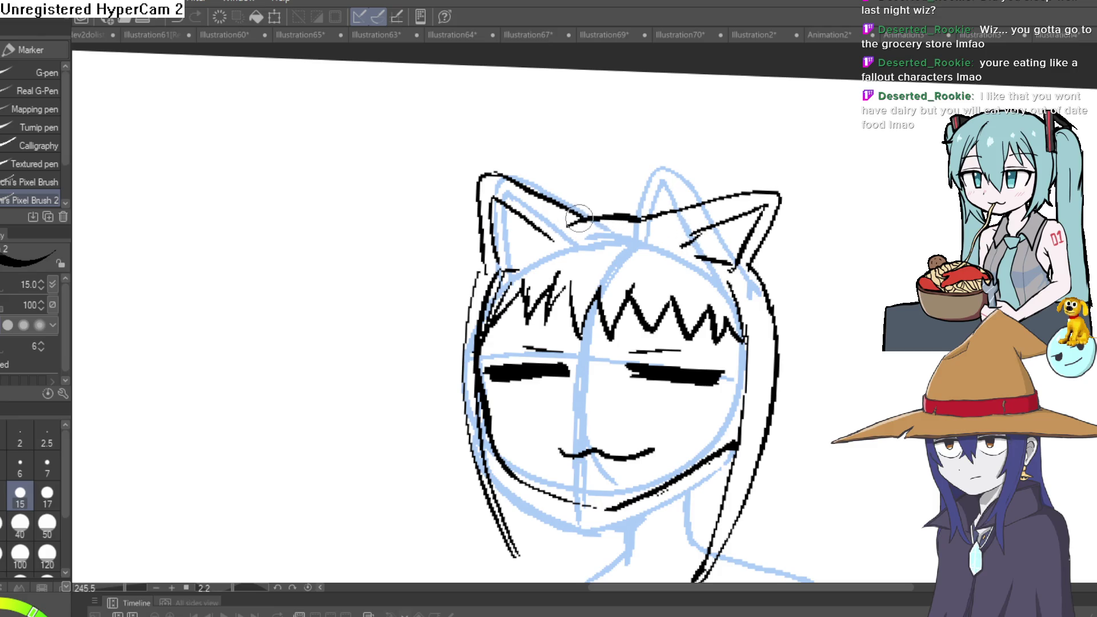
Zoom and pan so the face fills the view, then switch to the eraser
scroll(819, 263, "down", 3)
scroll(751, 263, "up", 3)
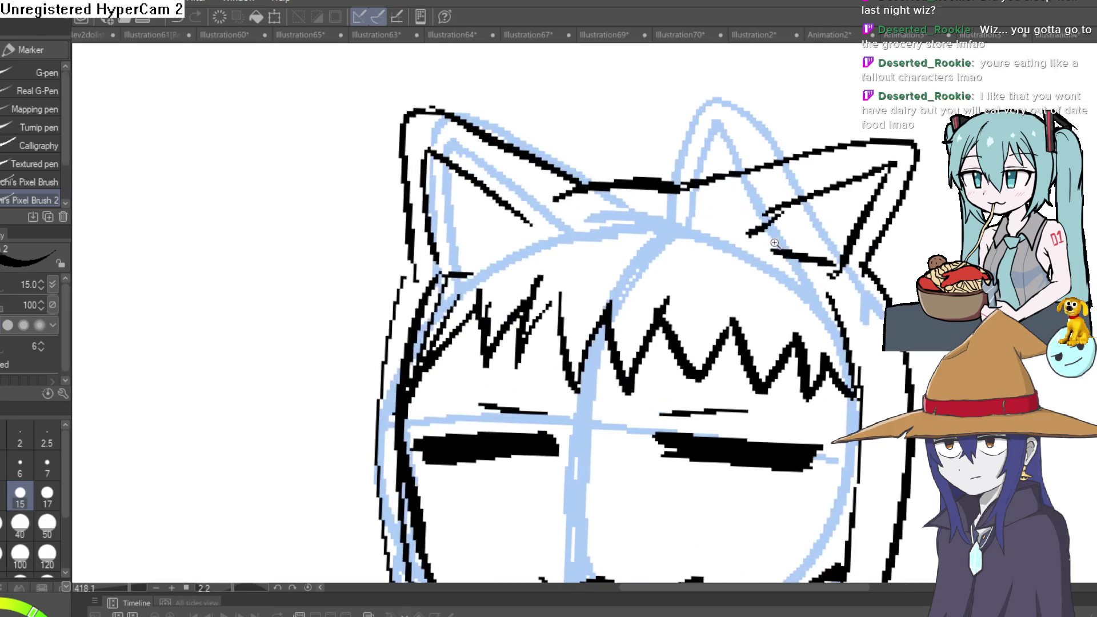
scroll(775, 243, "down", 2)
scroll(777, 319, "up", 2)
mouse_move(777, 319)
left_mouse_down()
mouse_move(745, 173)
mouse_move(752, 239)
mouse_move(694, 226)
mouse_move(683, 196)
mouse_move(640, 198)
mouse_move(611, 228)
mouse_move(588, 197)
mouse_move(552, 200)
mouse_move(500, 240)
mouse_move(520, 180)
mouse_move(558, 201)
mouse_move(573, 170)
left_mouse_up()
key("e")
Erase the inked ear outlines and redraw the head's top and right outline
mouse_move(700, 252)
left_mouse_down()
mouse_move(704, 225)
mouse_move(632, 237)
left_mouse_up()
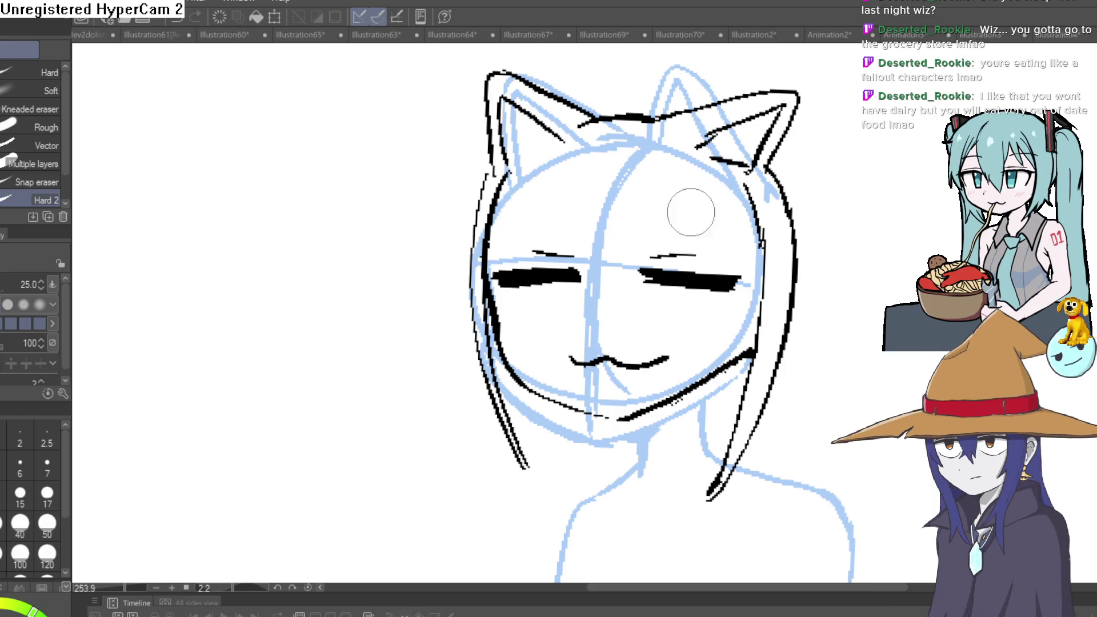
mouse_move(705, 202)
left_mouse_down()
mouse_move(740, 180)
mouse_move(791, 97)
mouse_move(778, 139)
mouse_move(684, 177)
mouse_move(720, 131)
mouse_move(706, 114)
mouse_move(761, 119)
mouse_move(730, 140)
mouse_move(716, 94)
mouse_move(609, 117)
mouse_move(483, 177)
mouse_move(527, 102)
mouse_move(517, 86)
mouse_move(577, 117)
mouse_move(557, 145)
mouse_move(534, 115)
mouse_move(503, 103)
mouse_move(488, 73)
mouse_move(491, 129)
left_mouse_up()
key("p")
mouse_move(828, 252)
left_mouse_down()
mouse_move(818, 276)
mouse_move(813, 264)
left_mouse_up()
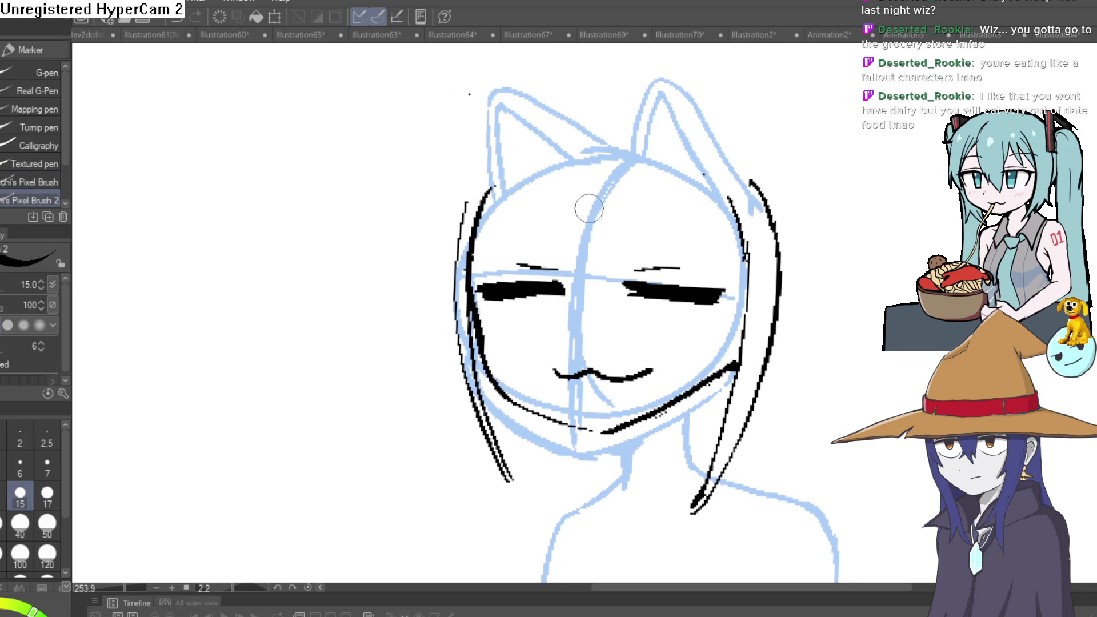
left_click_drag(474, 240, 543, 184)
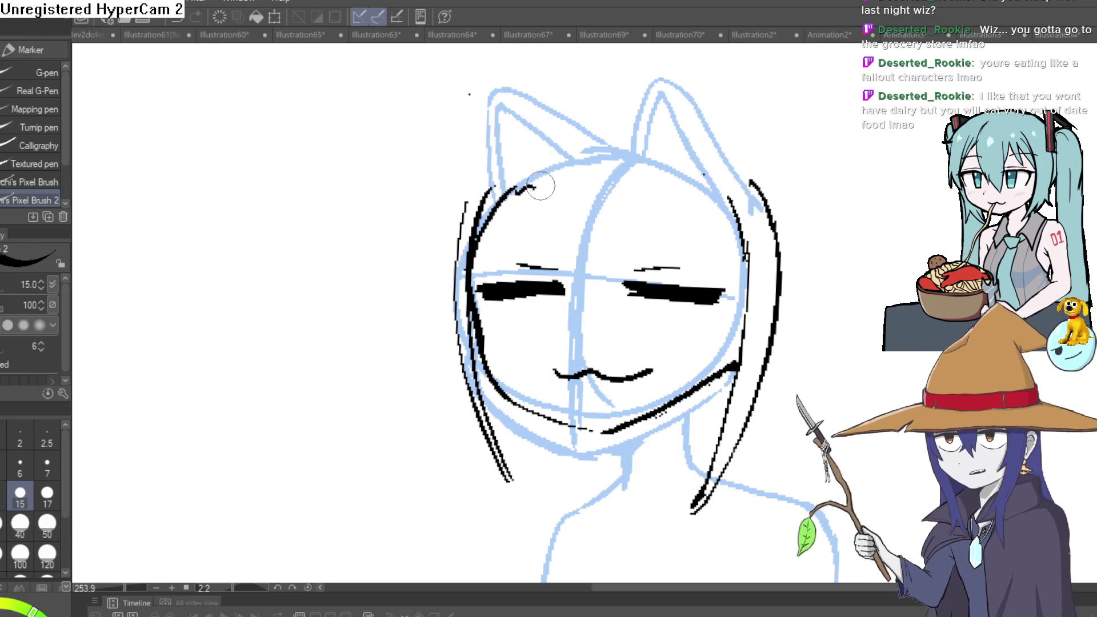
mouse_move(745, 235)
left_mouse_down()
mouse_move(743, 306)
mouse_move(685, 189)
mouse_move(549, 186)
left_mouse_up()
left_click_drag(734, 237, 729, 270)
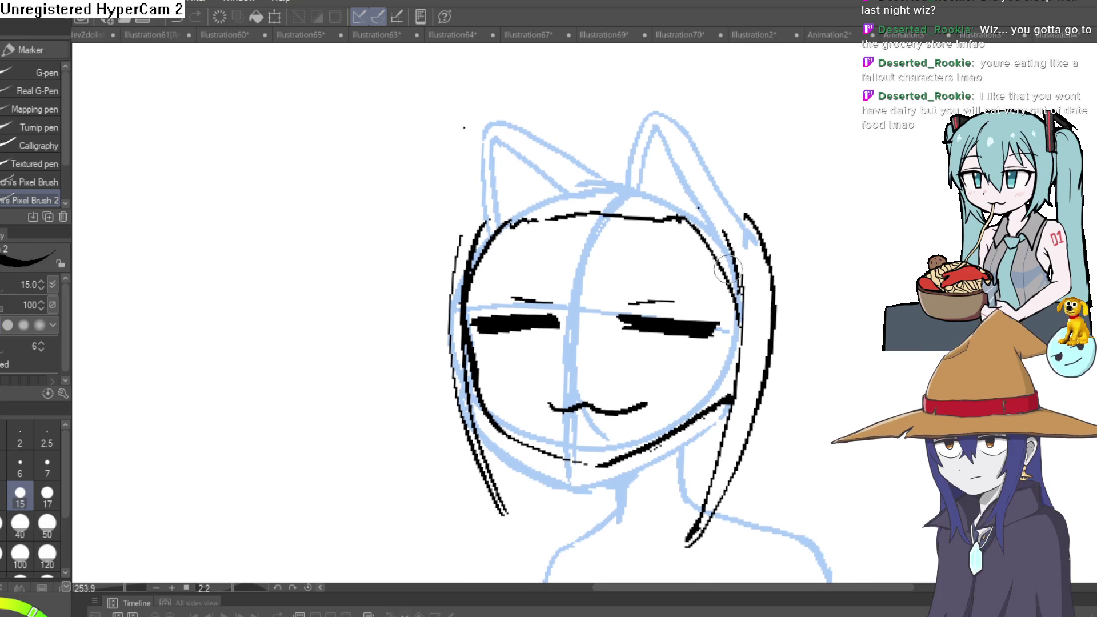
mouse_move(698, 215)
left_mouse_down()
mouse_move(734, 319)
mouse_move(706, 491)
left_mouse_up()
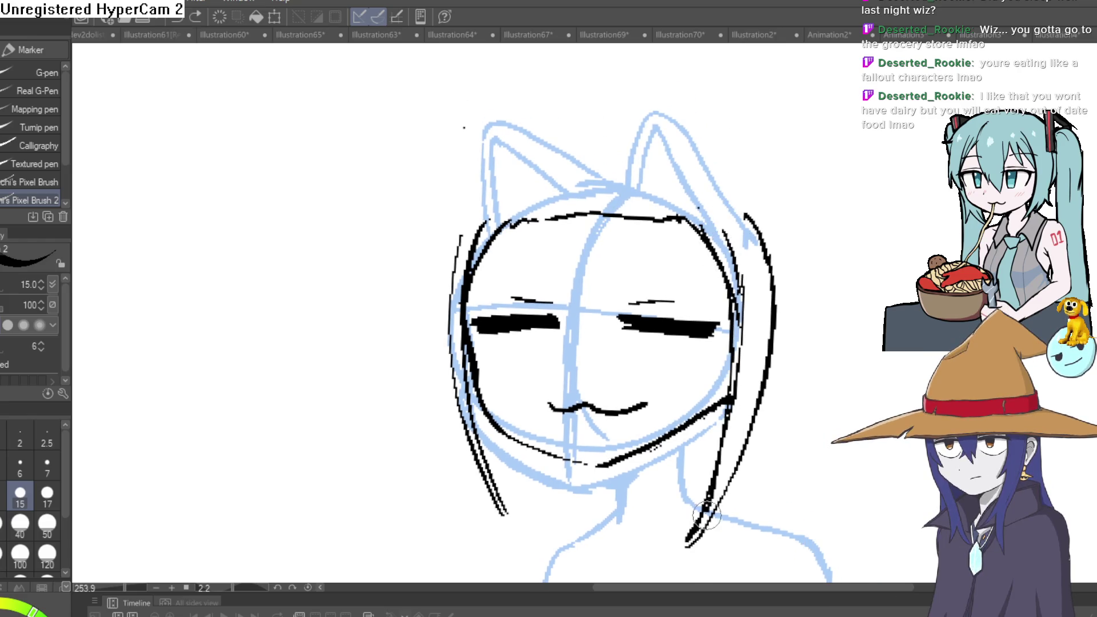
Trim strokes on the head's right edge and draw a slanted eyebrow above the right eye
key("e")
mouse_move(743, 337)
left_mouse_down()
mouse_move(739, 252)
mouse_move(743, 389)
left_mouse_up()
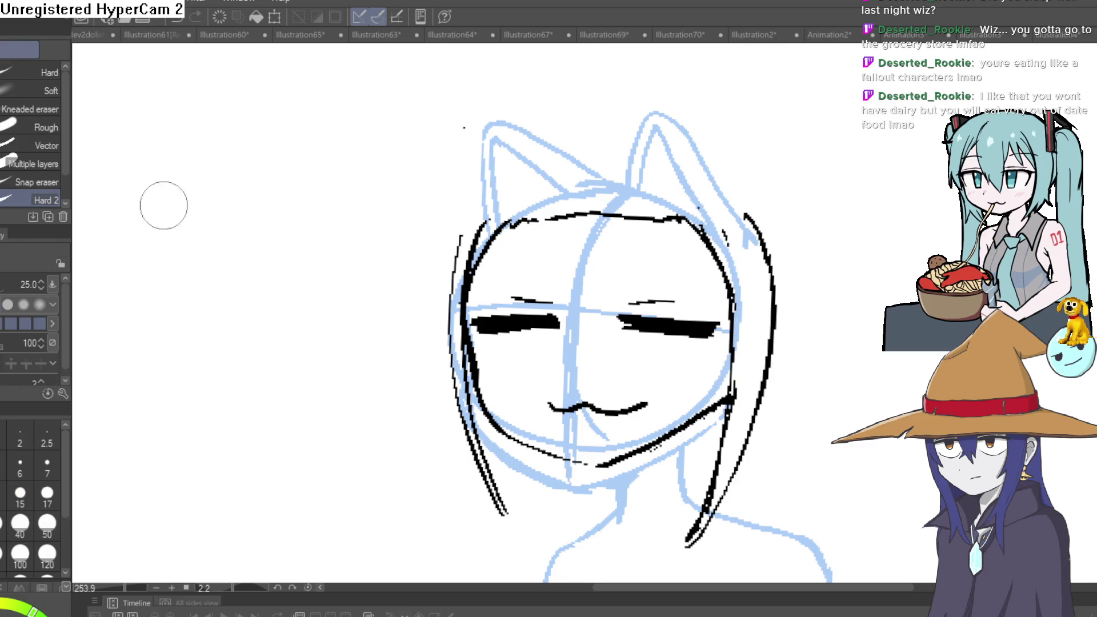
key("p")
left_click(663, 284)
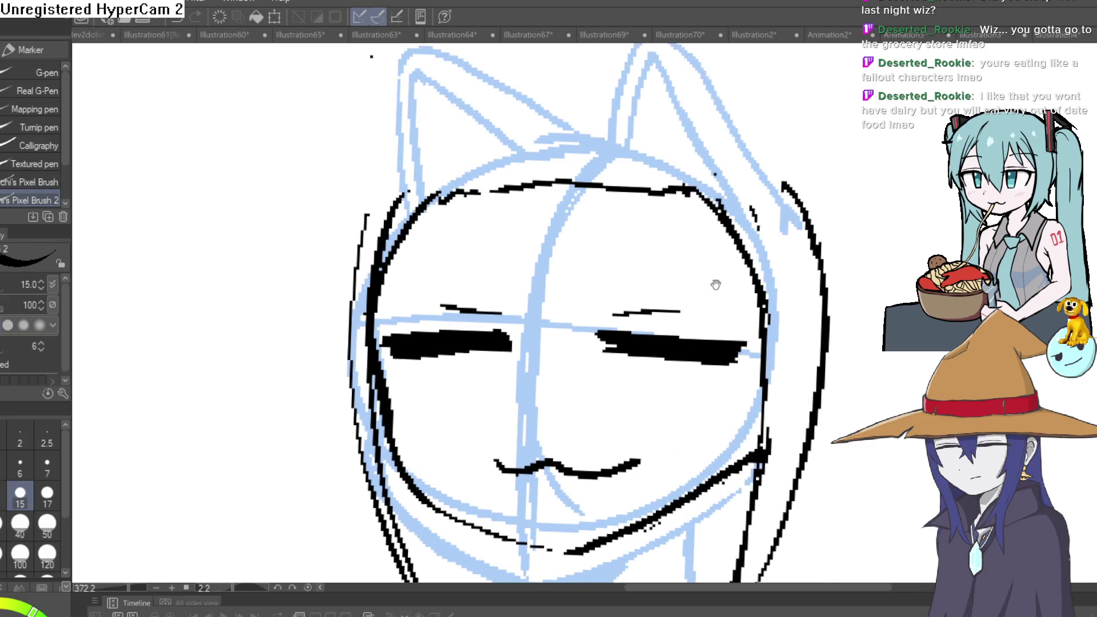
left_click_drag(625, 285, 701, 240)
mouse_move(805, 212)
left_mouse_down()
mouse_move(595, 265)
mouse_move(599, 184)
left_mouse_up()
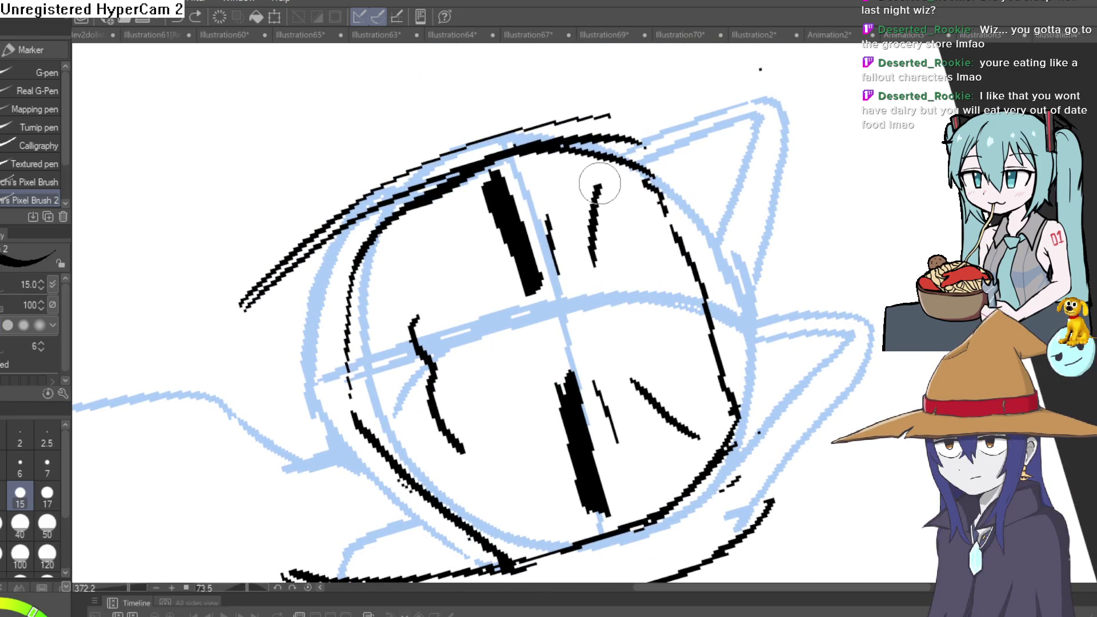
mouse_move(676, 142)
left_mouse_down()
mouse_move(688, 245)
mouse_move(801, 101)
mouse_move(754, 331)
left_mouse_up()
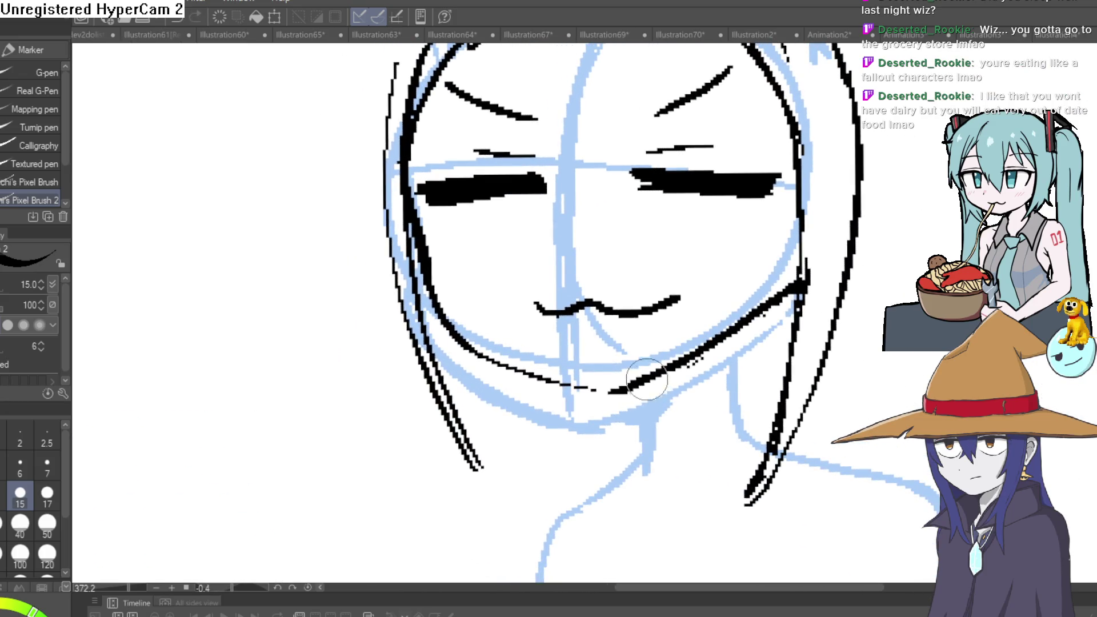
Ink two neck lines and a solid black shadow wedge under the chin
left_click_drag(647, 380, 640, 457)
mouse_move(739, 331)
left_mouse_down()
mouse_move(742, 400)
mouse_move(767, 417)
mouse_move(749, 331)
left_mouse_up()
left_click_drag(681, 362, 726, 291)
scroll(793, 281, "down", 2)
scroll(840, 293, "up", 2)
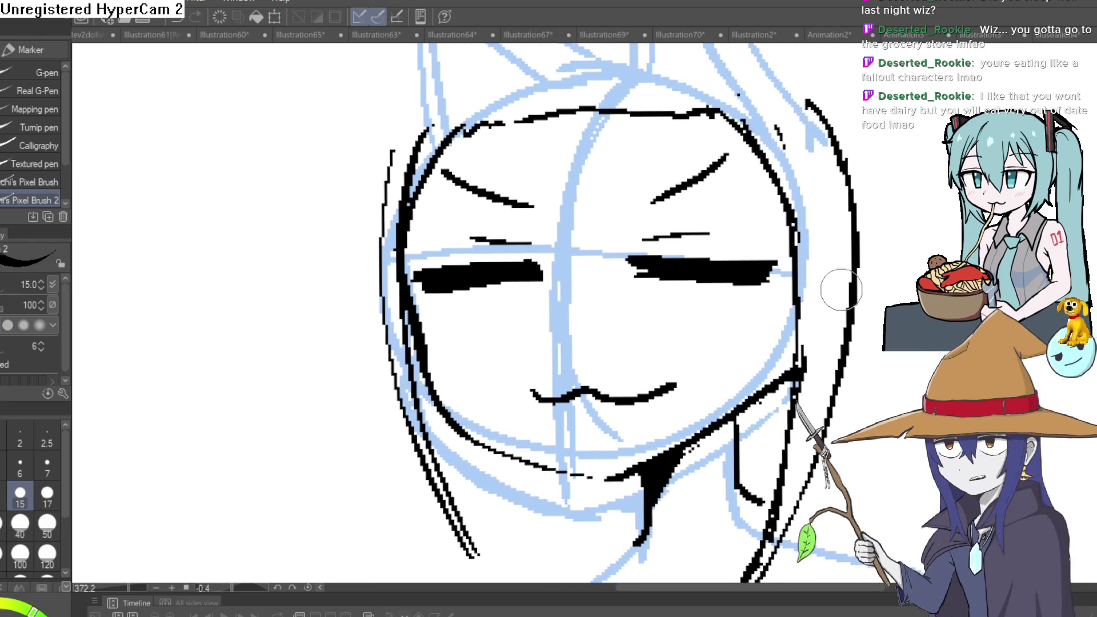
mouse_move(857, 305)
left_mouse_down()
mouse_move(876, 275)
mouse_move(763, 258)
mouse_move(754, 282)
mouse_move(754, 249)
mouse_move(763, 278)
left_mouse_up()
Ink the right ear as an inverted V, undoing the extra outer line
scroll(762, 278, "down", 1)
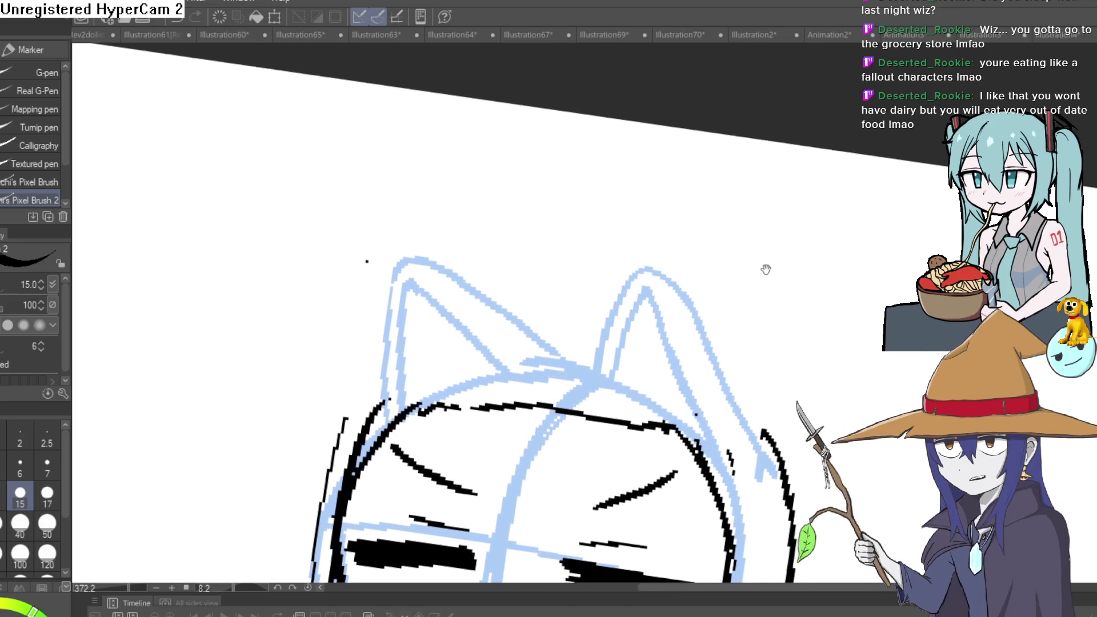
scroll(762, 259, "up", 1)
scroll(765, 268, "down", 2)
scroll(765, 268, "up", 3)
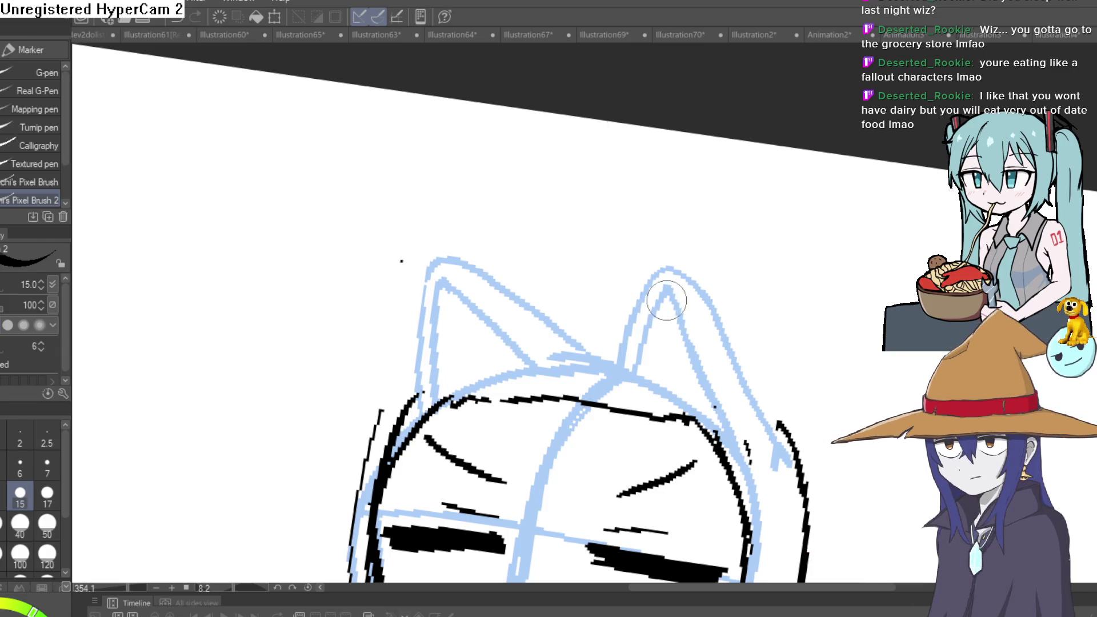
scroll(667, 301, "down", 2)
mouse_move(613, 308)
left_mouse_down()
mouse_move(631, 215)
mouse_move(700, 334)
left_mouse_up()
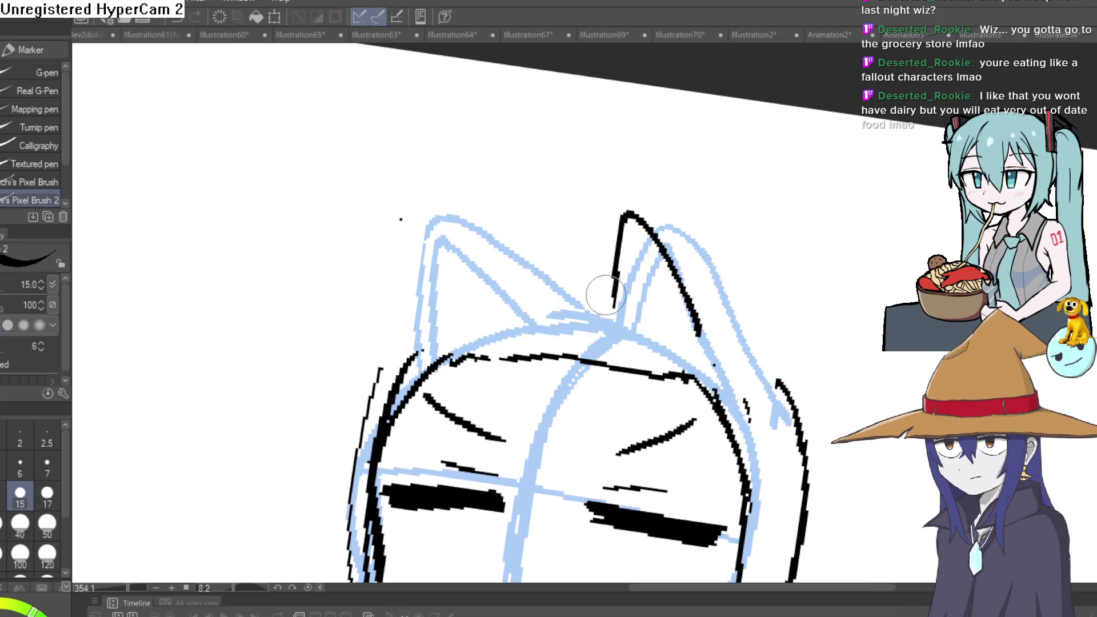
mouse_move(602, 309)
left_mouse_down()
mouse_move(612, 203)
mouse_move(629, 191)
mouse_move(693, 225)
mouse_move(754, 303)
mouse_move(753, 337)
left_mouse_up()
key("ctrl+z")
Remove short strokes near the right ear and erase stray ink at the head's lower right
mouse_move(811, 358)
left_mouse_down()
mouse_move(823, 265)
mouse_move(860, 244)
left_mouse_up()
scroll(860, 244, "down", 3)
left_click_drag(741, 207, 774, 226)
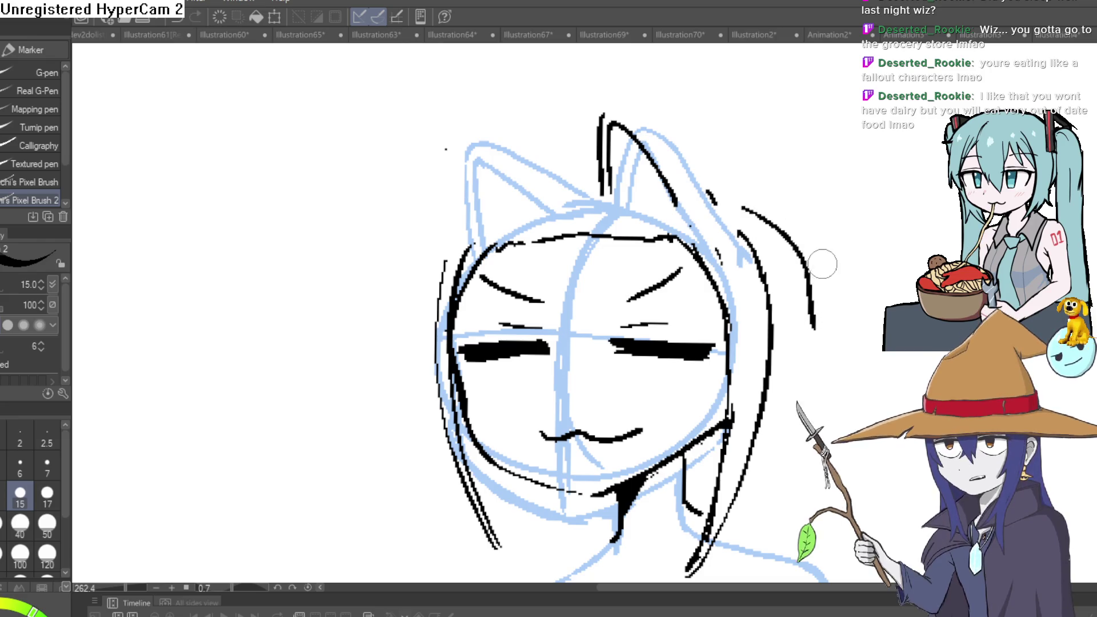
key("ctrl+z")
key("e")
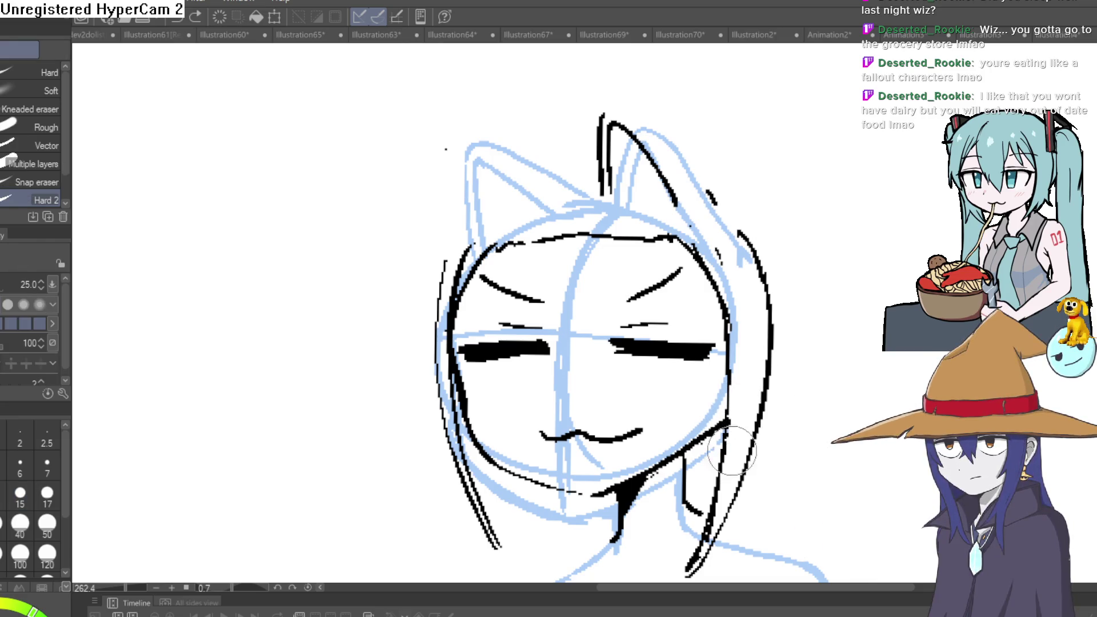
left_click_drag(706, 543, 702, 511)
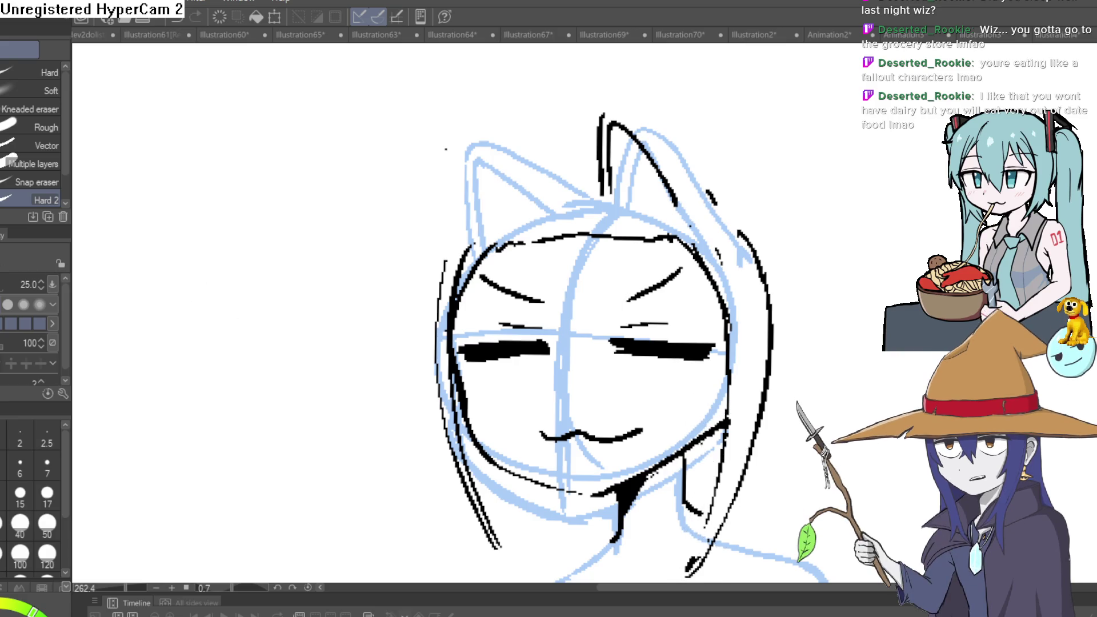
Try U-shaped pupils, highlights and a lower eyelid, then undo them all
key("p")
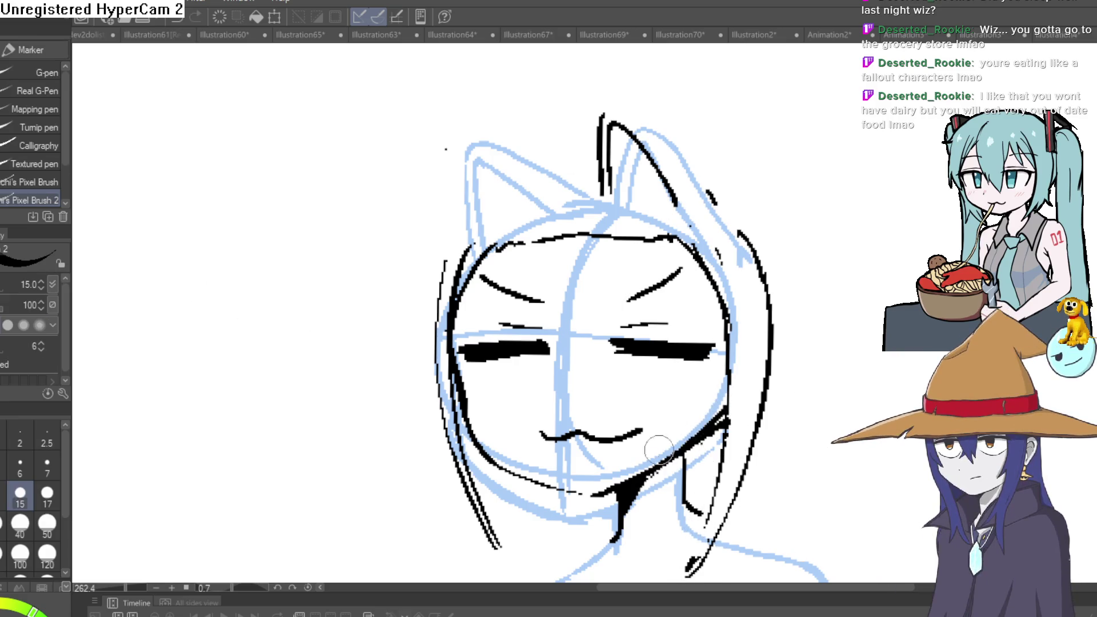
left_click_drag(660, 391, 686, 357)
mouse_move(508, 357)
left_mouse_down()
mouse_move(515, 378)
mouse_move(547, 349)
left_mouse_up()
left_click_drag(663, 358, 656, 358)
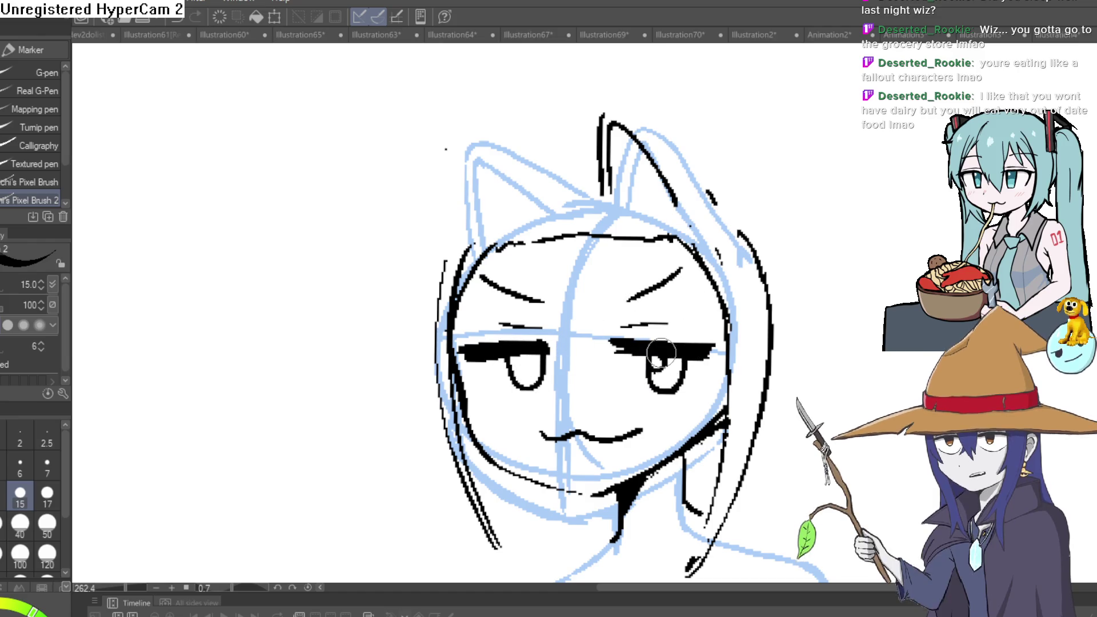
left_click_drag(516, 367, 521, 365)
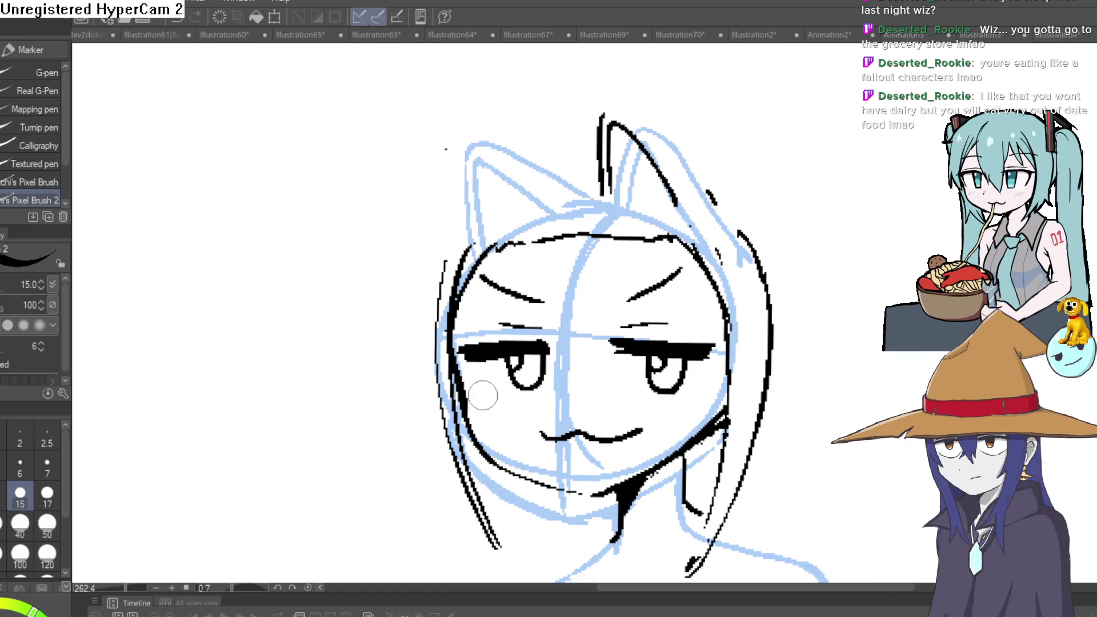
left_click_drag(482, 402, 553, 388)
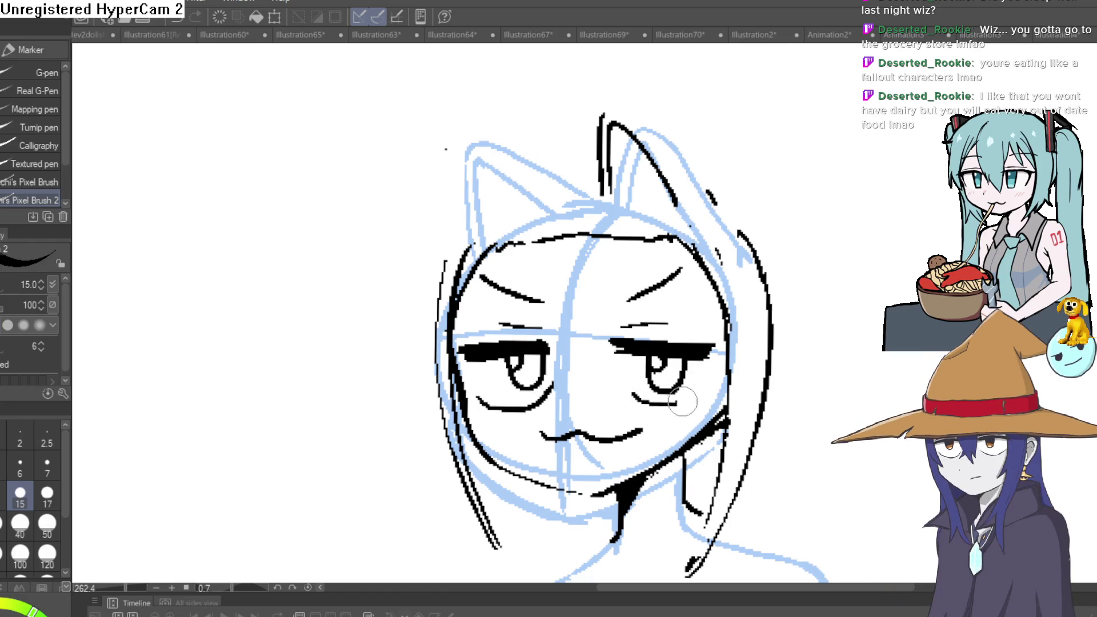
key("ctrl+z")
key("ctrl+z")
key("ctrl+z")
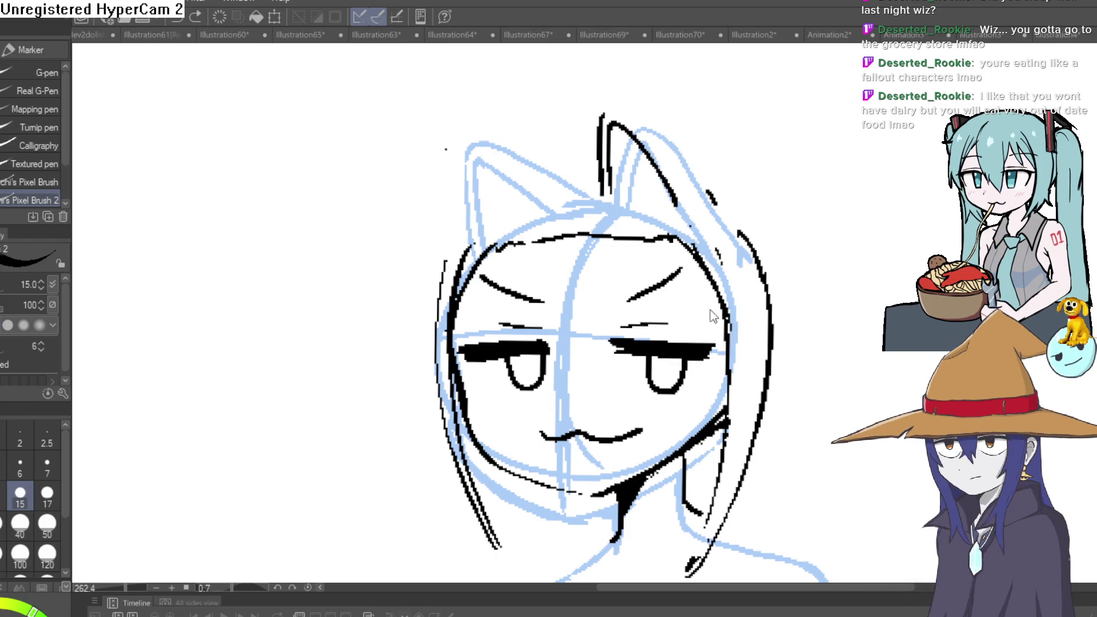
key("ctrl+z")
key("ctrl+z")
Erase the small stray stroke beside the right ear
scroll(828, 289, "down", 3)
mouse_move(805, 215)
left_mouse_down()
mouse_move(777, 264)
mouse_move(799, 297)
mouse_move(775, 305)
left_mouse_up()
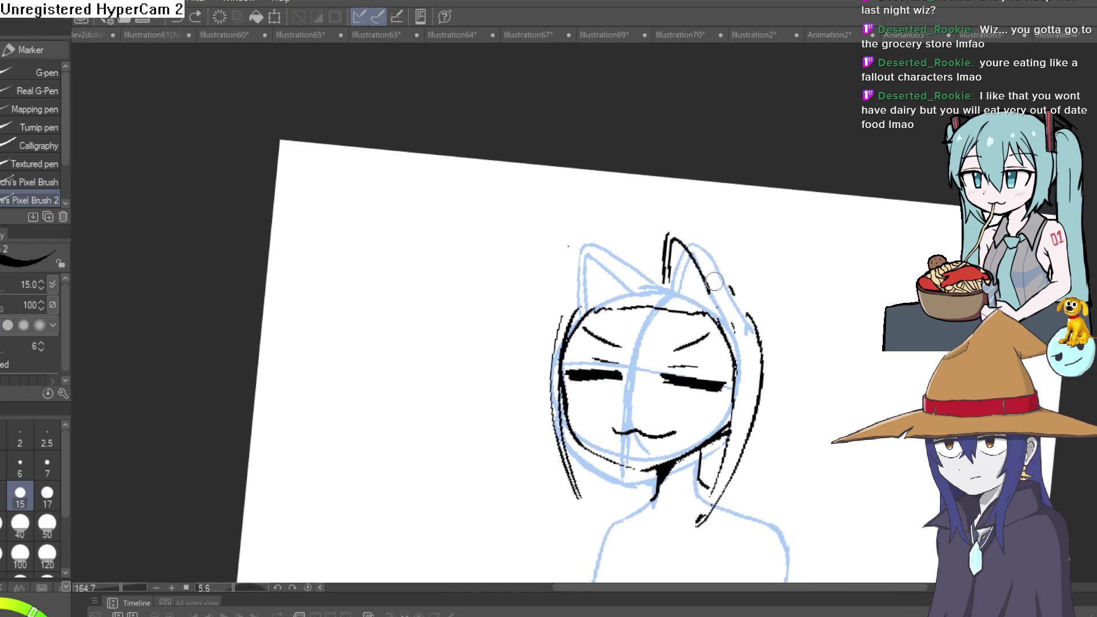
key("e")
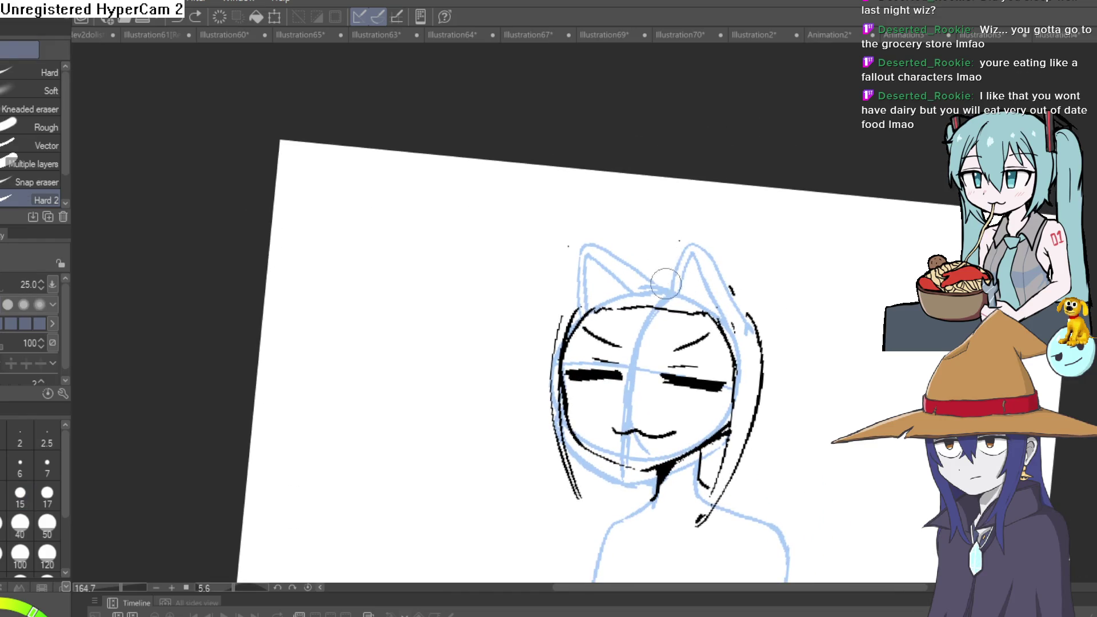
left_click_drag(731, 286, 739, 325)
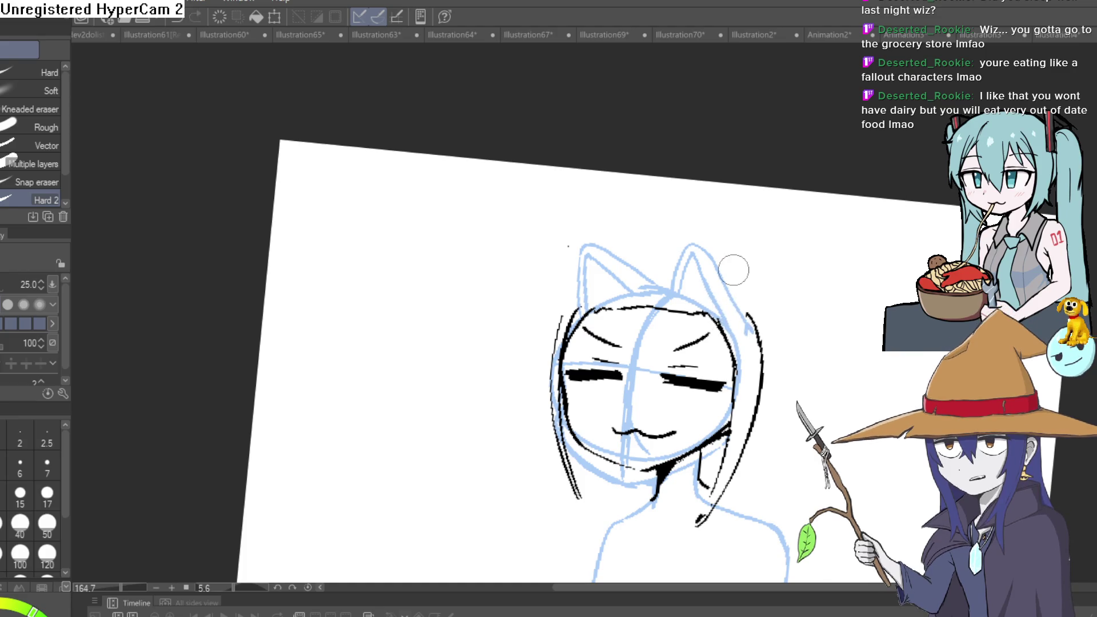
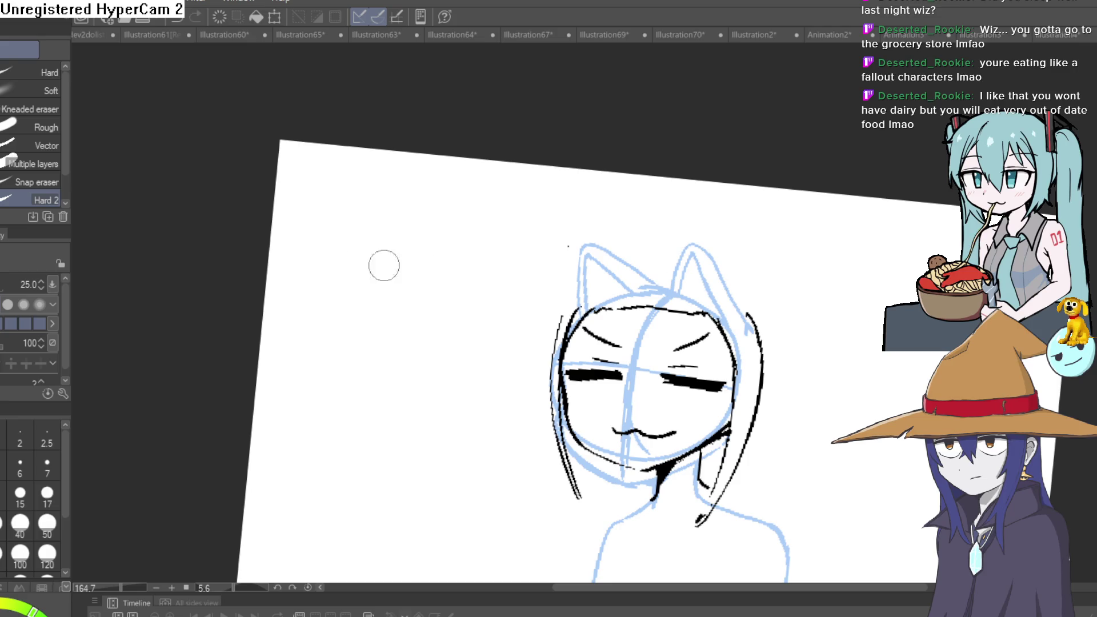
Ink the left hair outline, extending the hair tip near the chin and erasing stray strokes
key("p")
mouse_move(750, 332)
left_mouse_down()
mouse_move(761, 282)
mouse_move(722, 201)
mouse_move(732, 275)
left_mouse_up()
left_click_drag(636, 414, 617, 431)
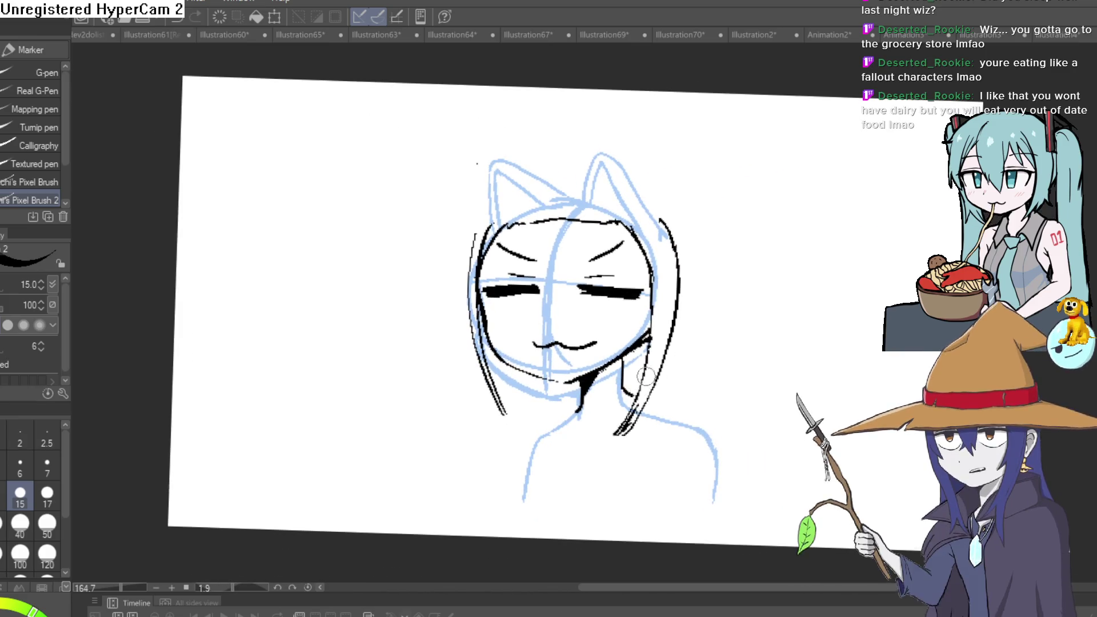
key("e")
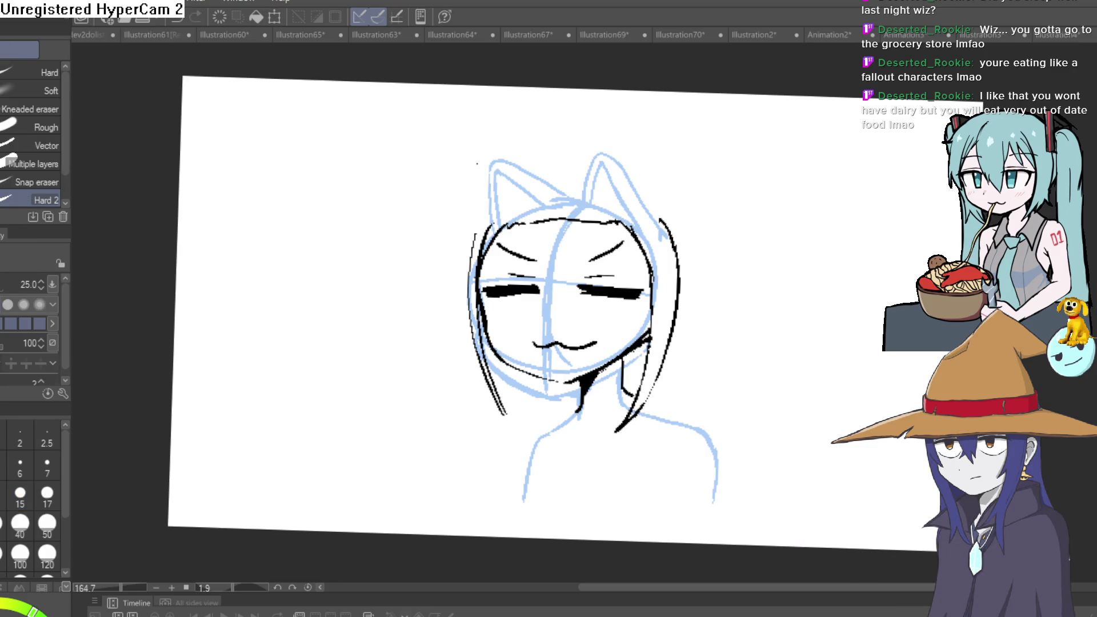
key("p")
left_click_drag(646, 164, 780, 216)
scroll(483, 295, "up", 3)
mouse_move(491, 197)
left_mouse_down()
mouse_move(466, 275)
mouse_move(478, 434)
left_mouse_up()
mouse_move(468, 394)
left_mouse_down()
mouse_move(491, 255)
mouse_move(477, 430)
mouse_move(483, 297)
mouse_move(468, 376)
mouse_move(503, 171)
mouse_move(604, 75)
mouse_move(634, 114)
mouse_move(754, 168)
mouse_move(791, 211)
mouse_move(789, 300)
mouse_move(788, 233)
left_mouse_up()
key("e")
key("p")
With the face upright again, ink the jawline under the chin
mouse_move(295, 161)
left_mouse_down()
mouse_move(320, 177)
mouse_move(852, 243)
mouse_move(810, 227)
left_mouse_up()
scroll(810, 227, "down", 4)
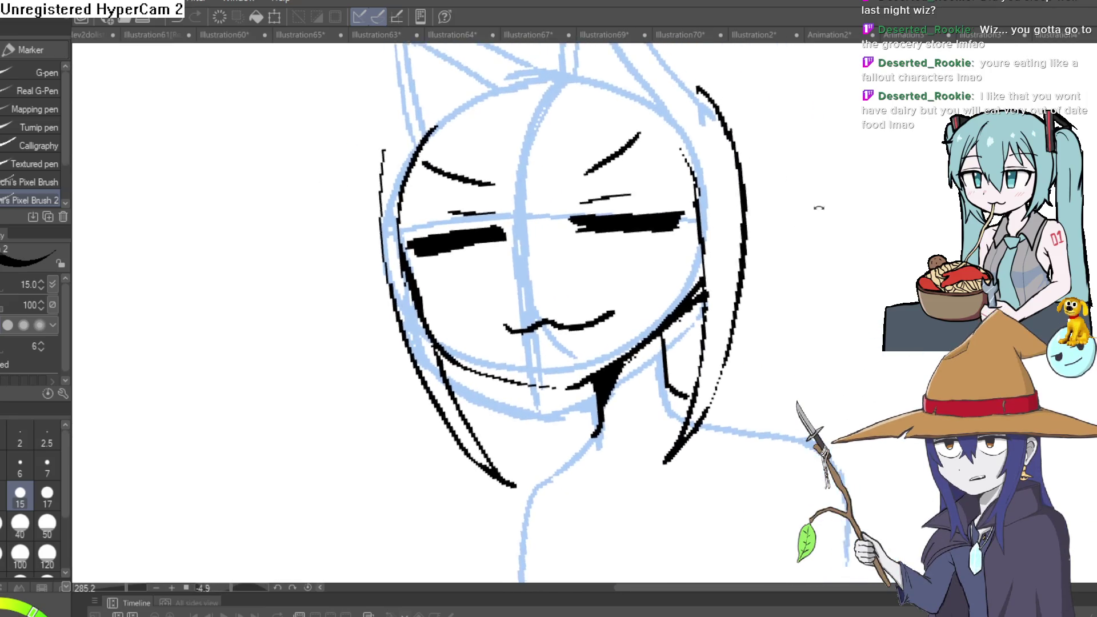
scroll(816, 190, "up", 4)
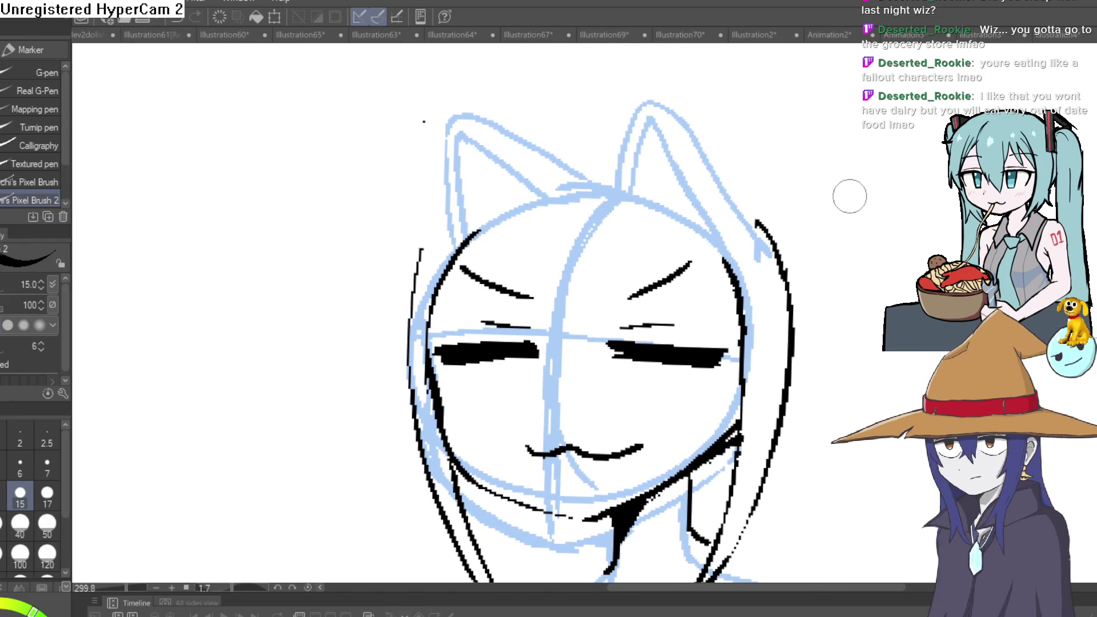
left_click_drag(849, 194, 832, 284)
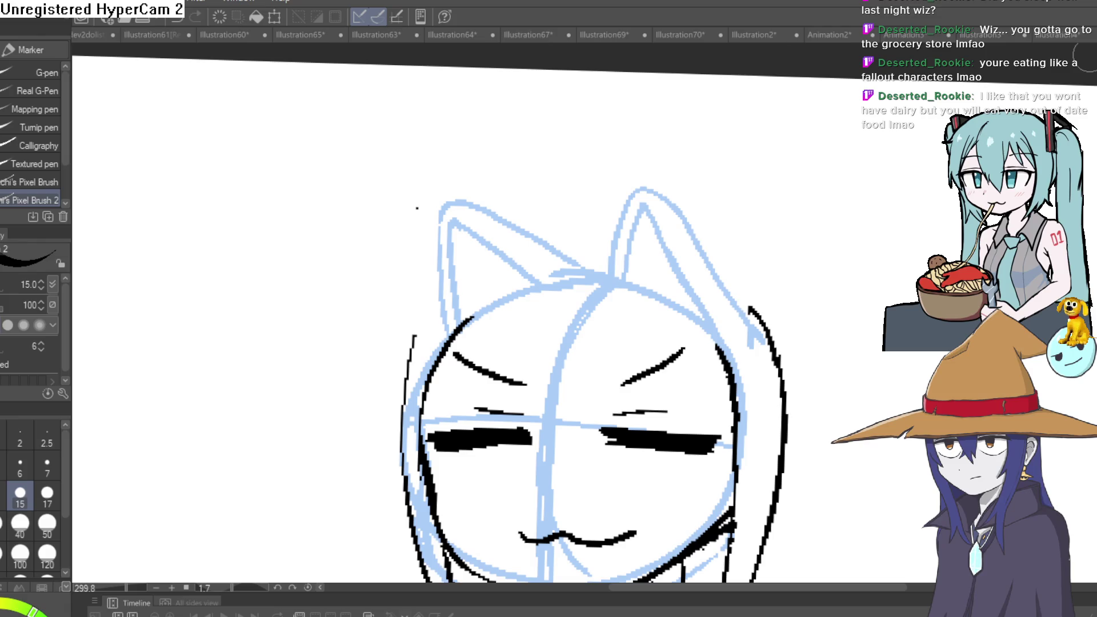
scroll(696, 259, "down", 5)
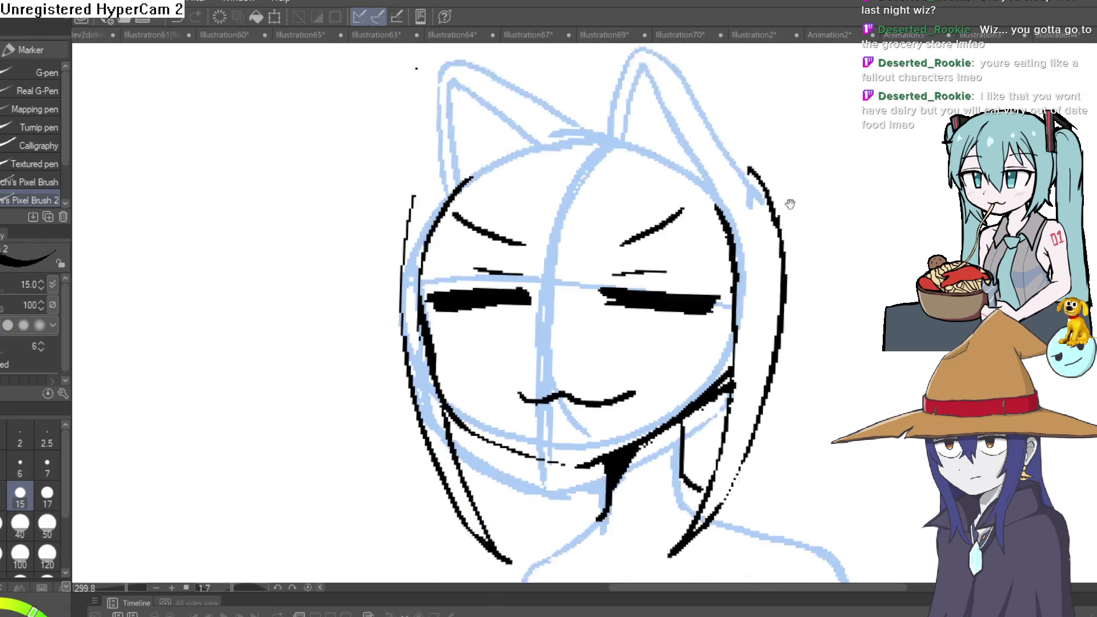
scroll(790, 204, "down", 2)
scroll(687, 350, "up", 3)
left_click_drag(644, 370, 511, 438)
Draw a short shoulder line right of the neck, redoing an overlong first attempt
left_click_drag(798, 353, 920, 374)
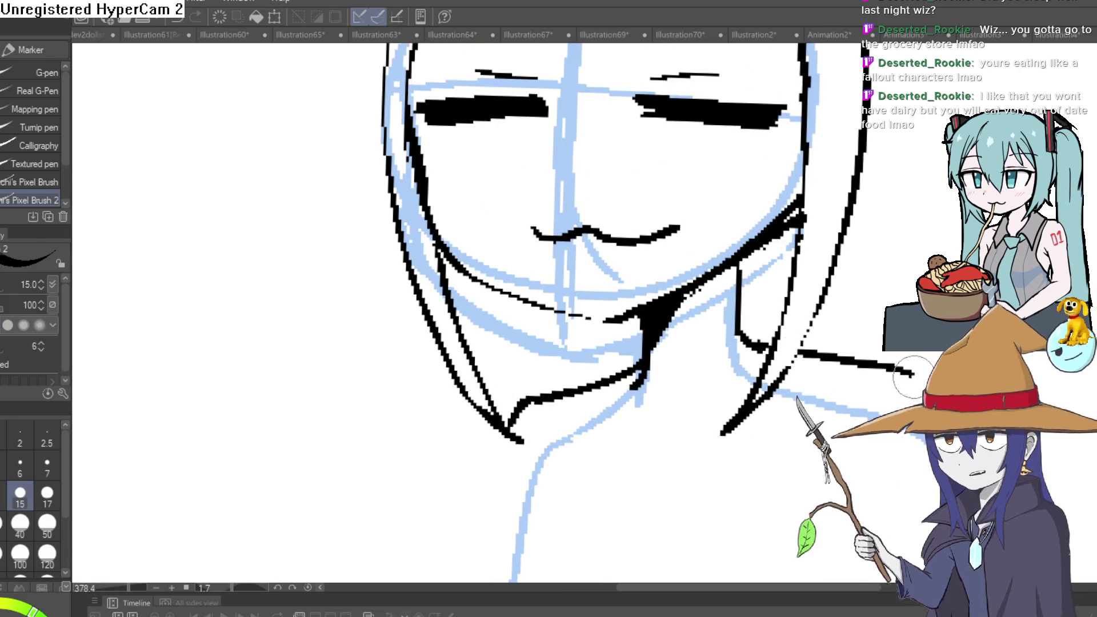
key("ctrl+z")
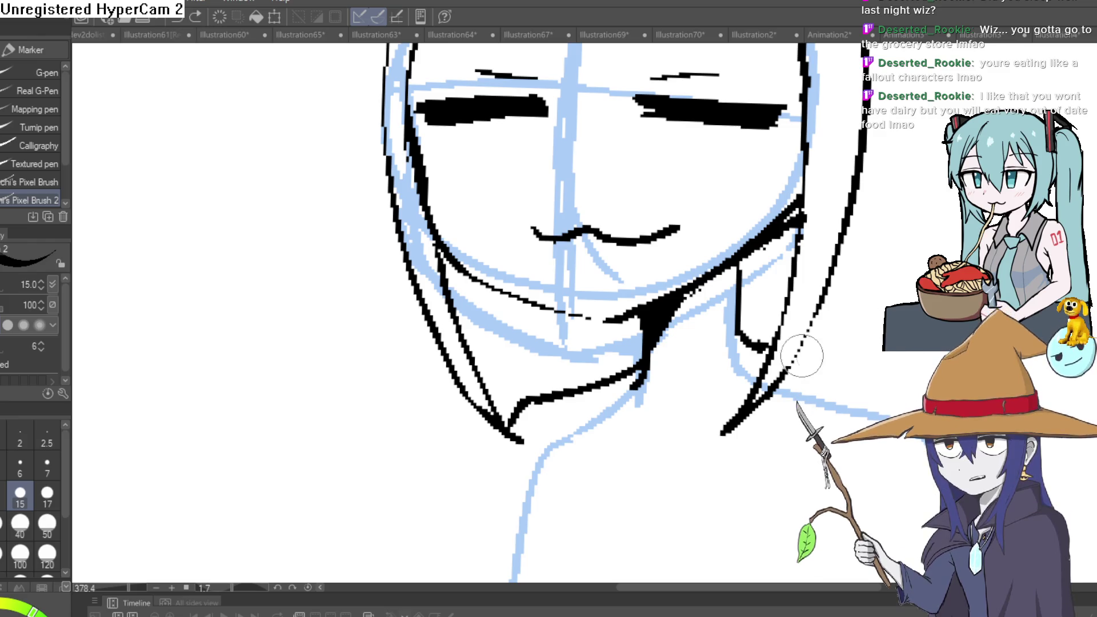
left_click_drag(799, 354, 866, 363)
mouse_move(866, 302)
left_mouse_down()
mouse_move(805, 288)
mouse_move(795, 317)
left_mouse_up()
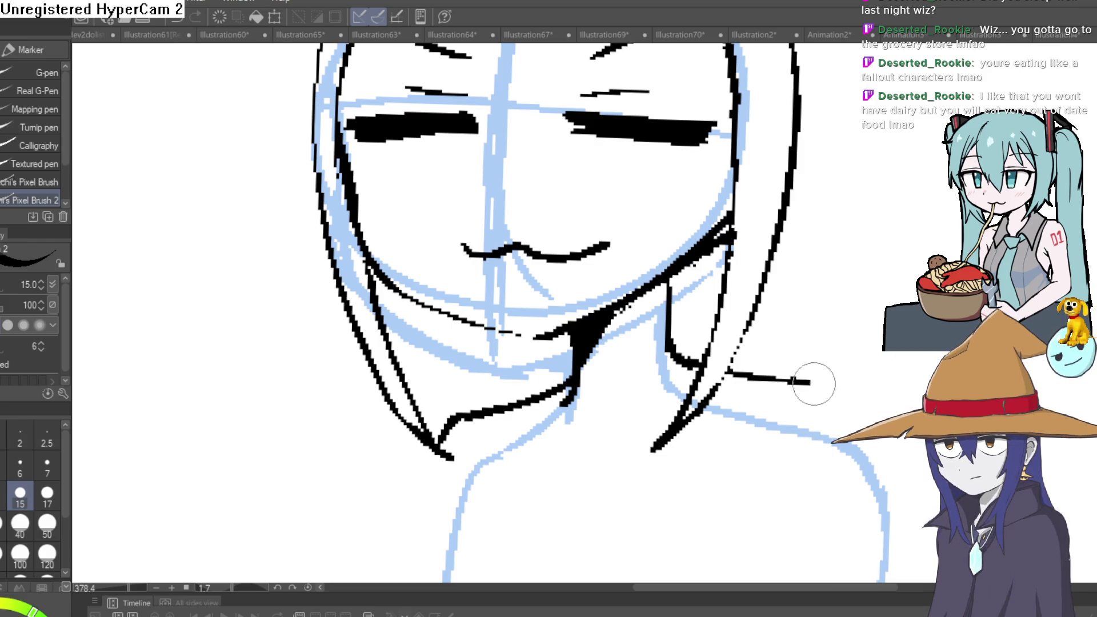
scroll(808, 385, "up", 5)
Ink a thicker line along the left cheek and trim it with the eraser
scroll(602, 399, "down", 5)
scroll(603, 399, "up", 4)
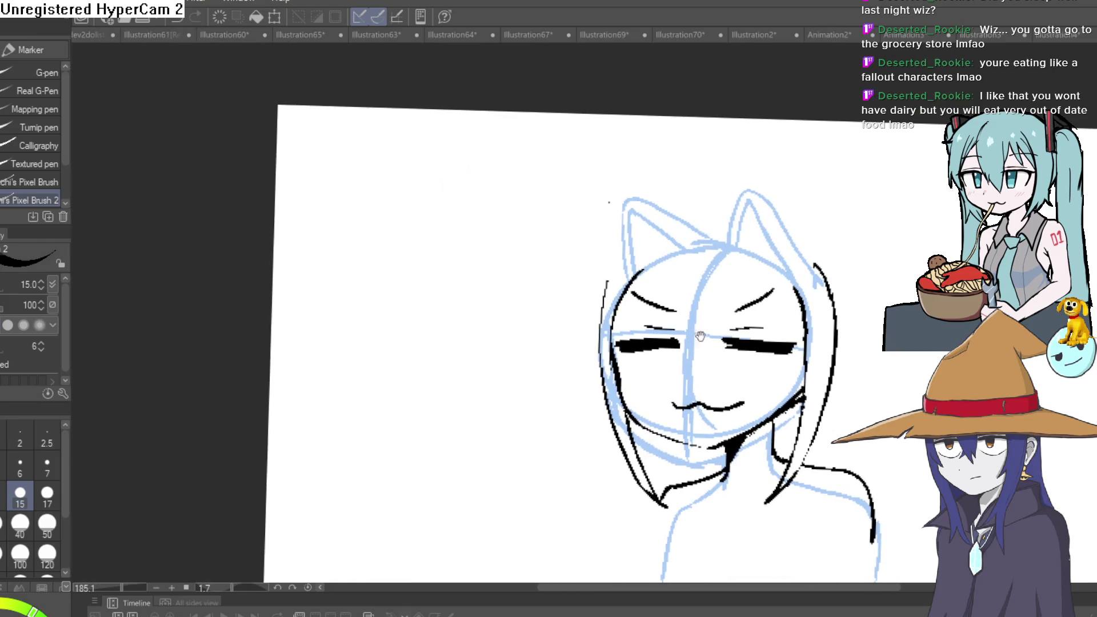
left_click_drag(602, 399, 654, 234)
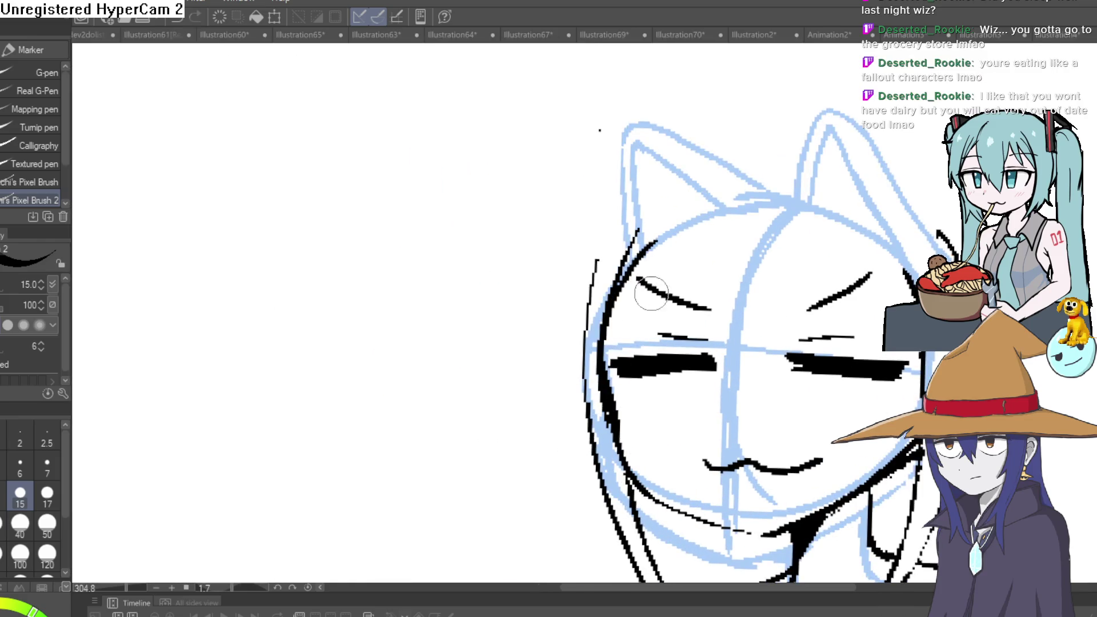
key("ctrl+z")
mouse_move(611, 392)
left_mouse_down()
mouse_move(661, 213)
mouse_move(649, 216)
left_mouse_up()
key("e")
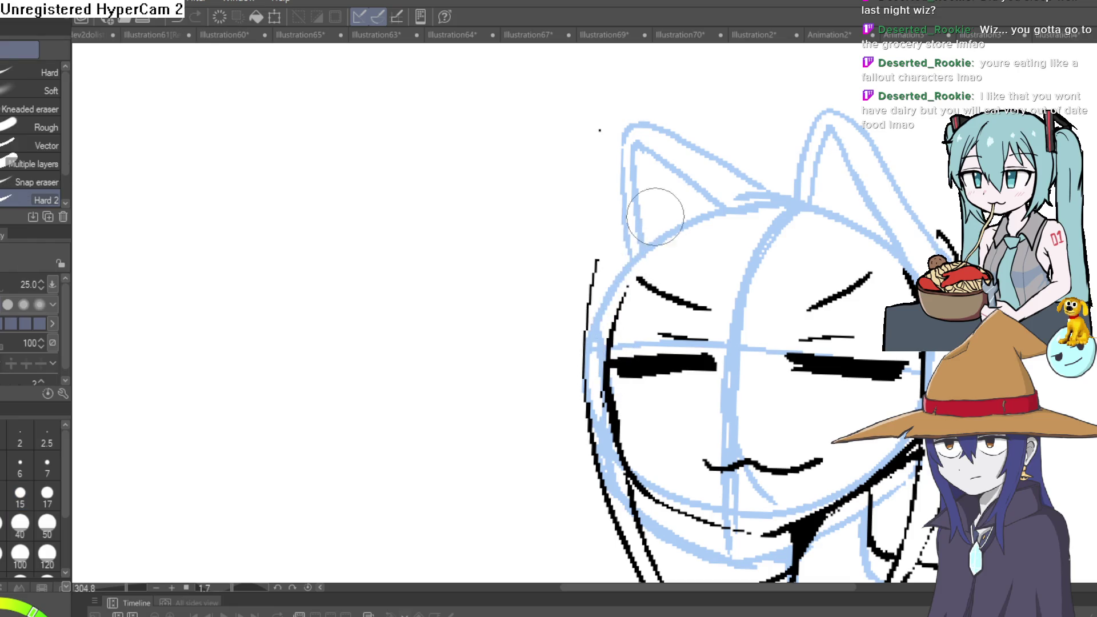
key("p")
Zoom in and redraw the left cheek line so it reaches higher up the face
left_click_drag(823, 203, 783, 202)
left_click(646, 210)
mouse_move(624, 274)
left_mouse_down()
mouse_move(676, 220)
mouse_move(704, 144)
left_mouse_up()
left_click_drag(635, 142, 605, 473)
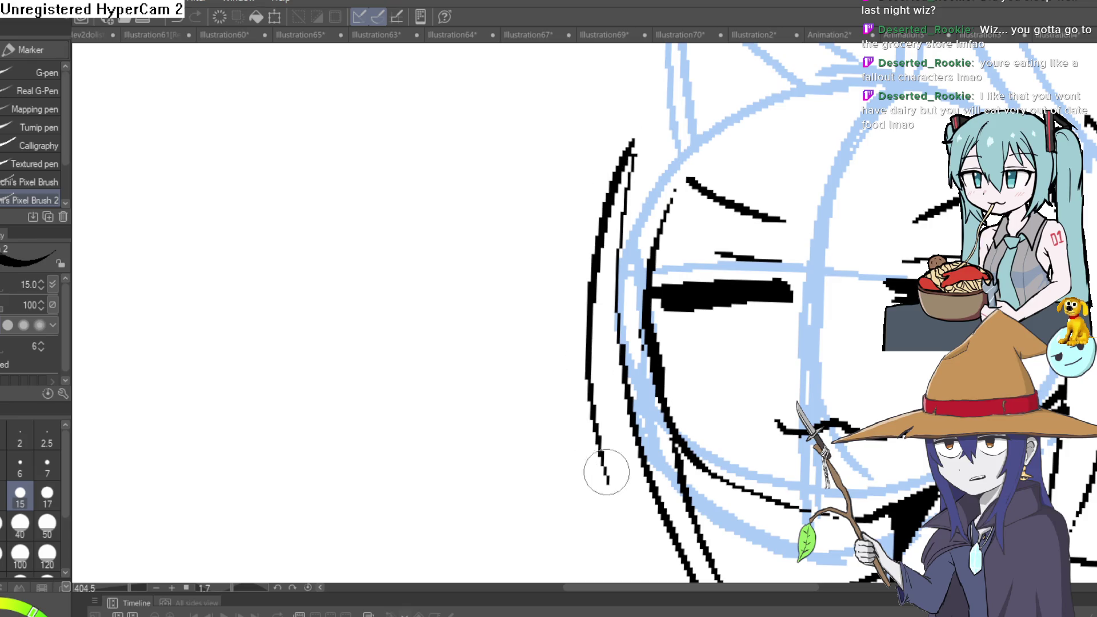
left_click_drag(618, 257, 572, 374)
left_click_drag(589, 286, 626, 240)
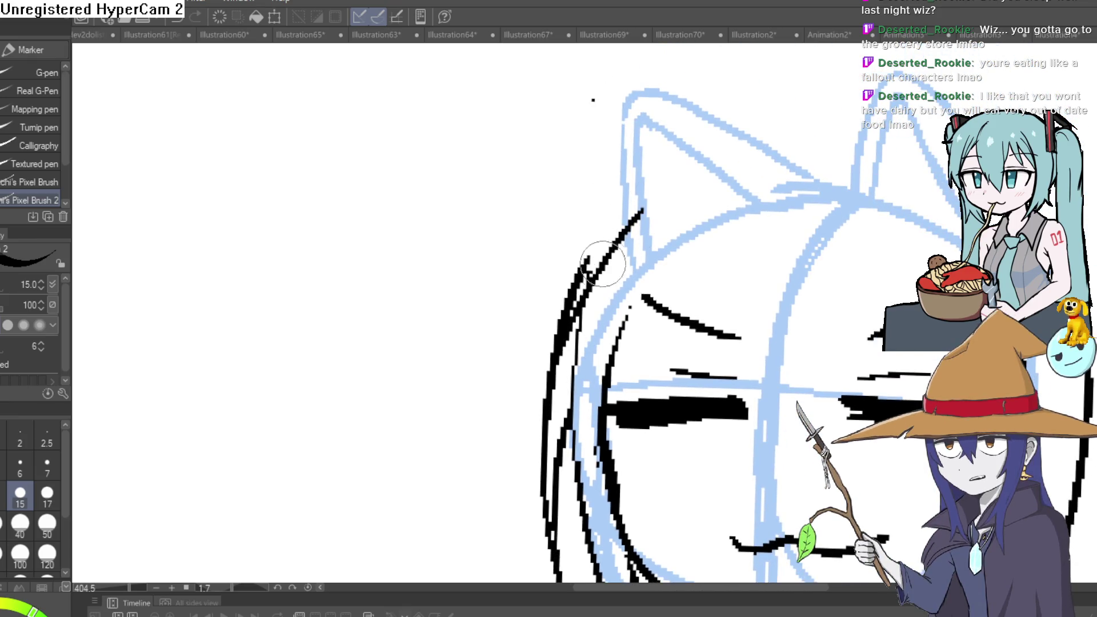
key("ctrl+z")
left_click_drag(557, 323, 623, 220)
Draw a hair strand down the left side of the face
scroll(907, 198, "down", 4)
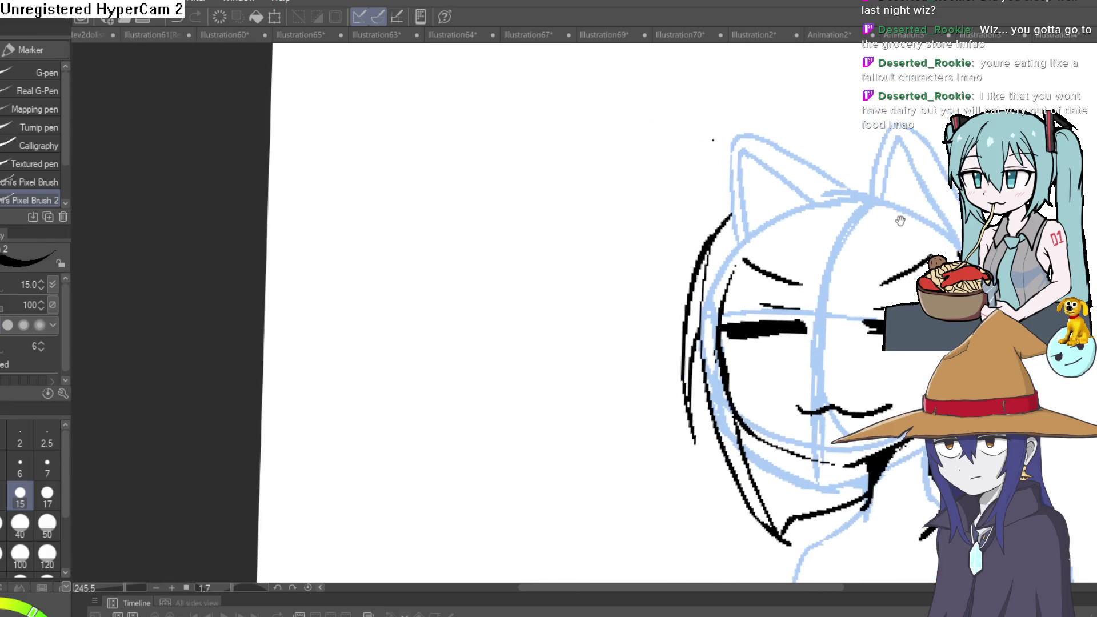
left_click_drag(833, 233, 826, 277)
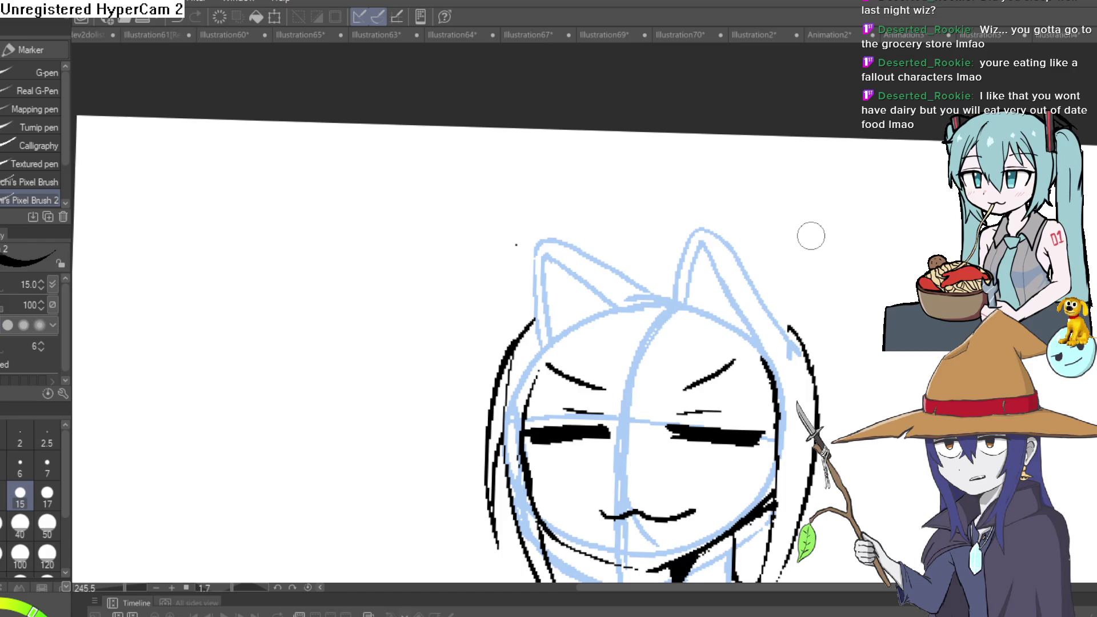
left_click_drag(835, 345, 901, 97)
mouse_move(576, 217)
left_mouse_down()
mouse_move(562, 448)
mouse_move(585, 390)
left_mouse_up()
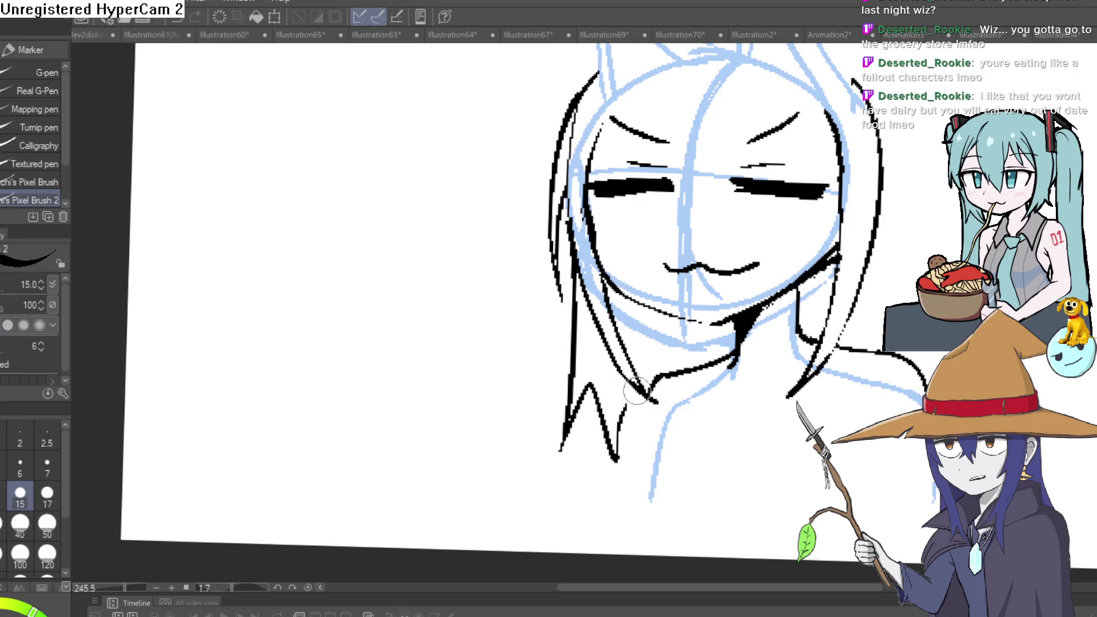
Outline the left cat ear's outer and top edges in black
scroll(648, 457, "down", 3)
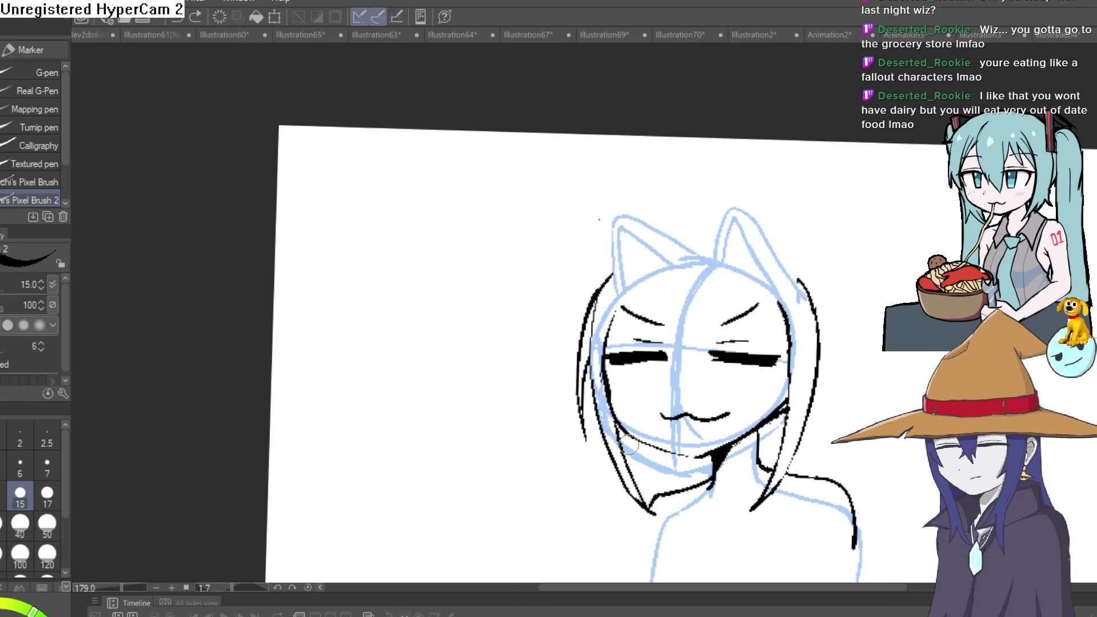
left_click_drag(780, 242, 743, 317)
scroll(743, 317, "up", 2)
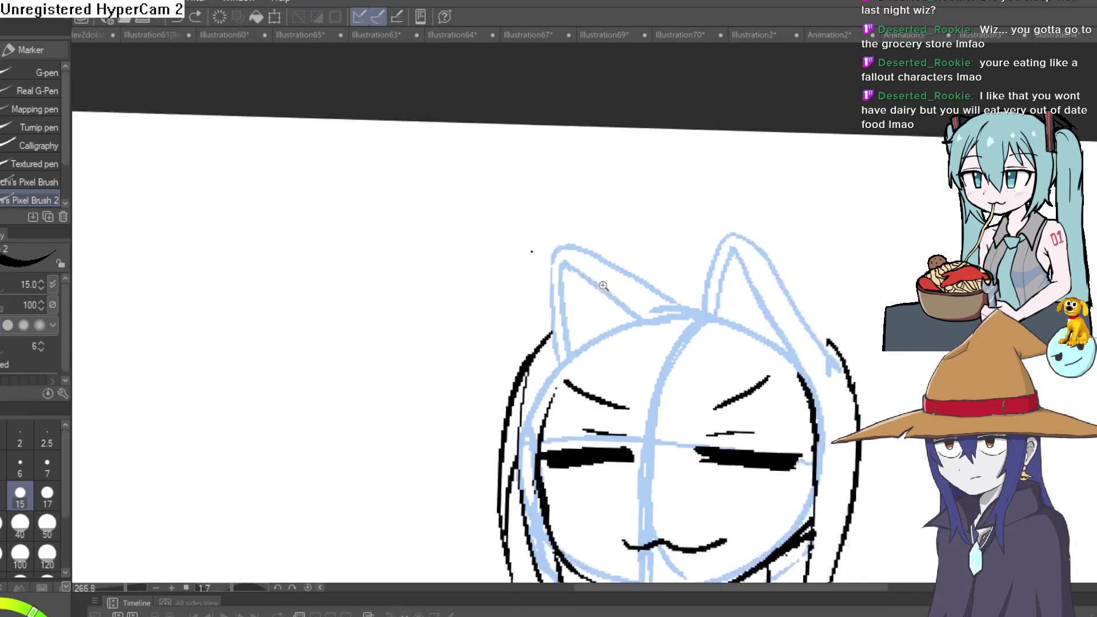
mouse_move(557, 320)
left_mouse_down()
mouse_move(564, 260)
mouse_move(608, 294)
left_mouse_up()
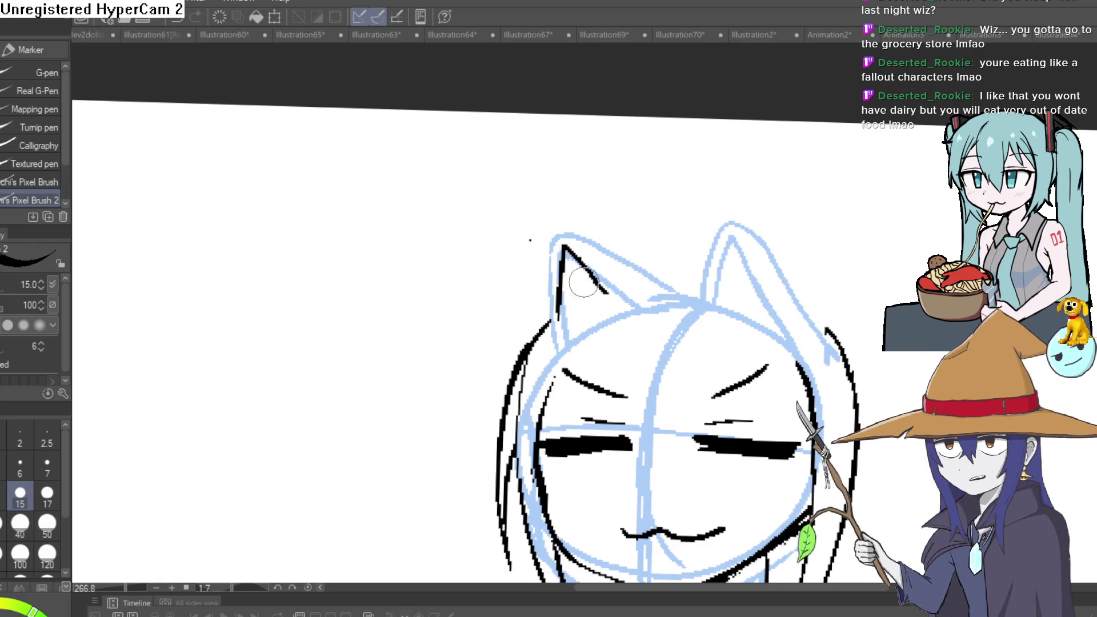
mouse_move(554, 320)
left_mouse_down()
mouse_move(563, 225)
mouse_move(645, 267)
left_mouse_up()
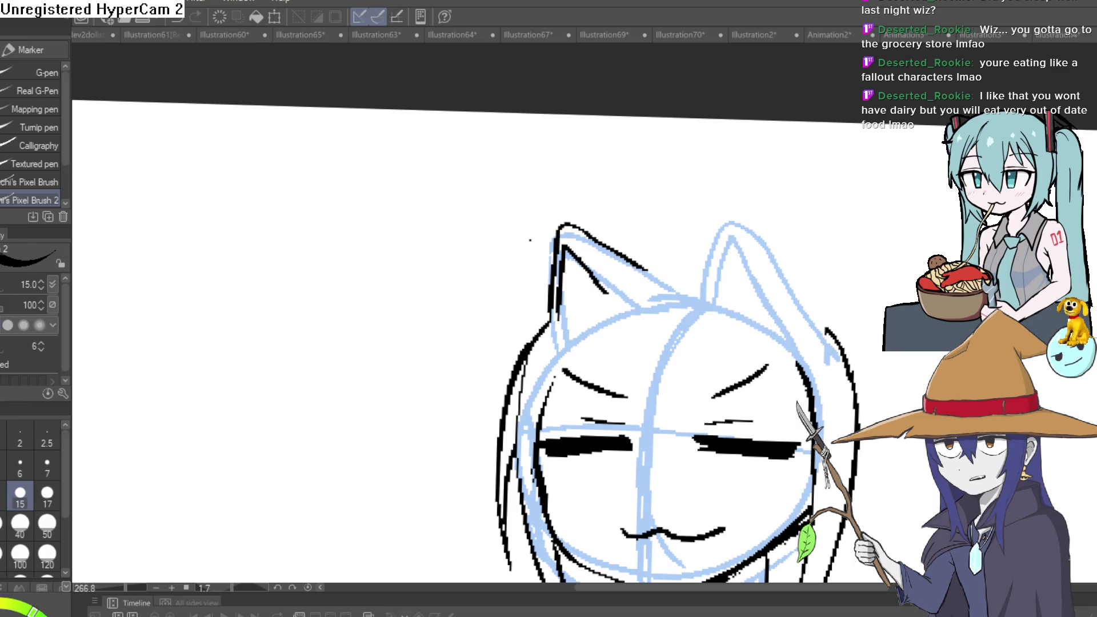
Erase the black outline stroke over the left ear, leaving only the blue sketch there
key("e")
mouse_move(555, 309)
left_mouse_down()
mouse_move(557, 246)
mouse_move(550, 324)
mouse_move(577, 274)
mouse_move(604, 289)
mouse_move(646, 279)
mouse_move(632, 252)
left_mouse_up()
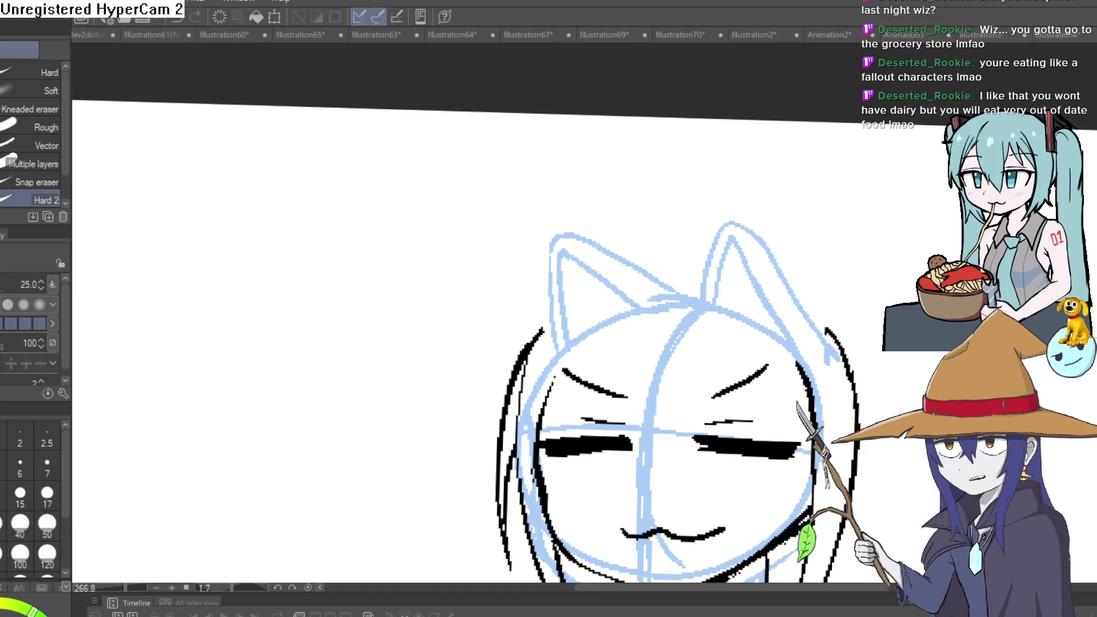
key("p")
left_click_drag(600, 301, 605, 289)
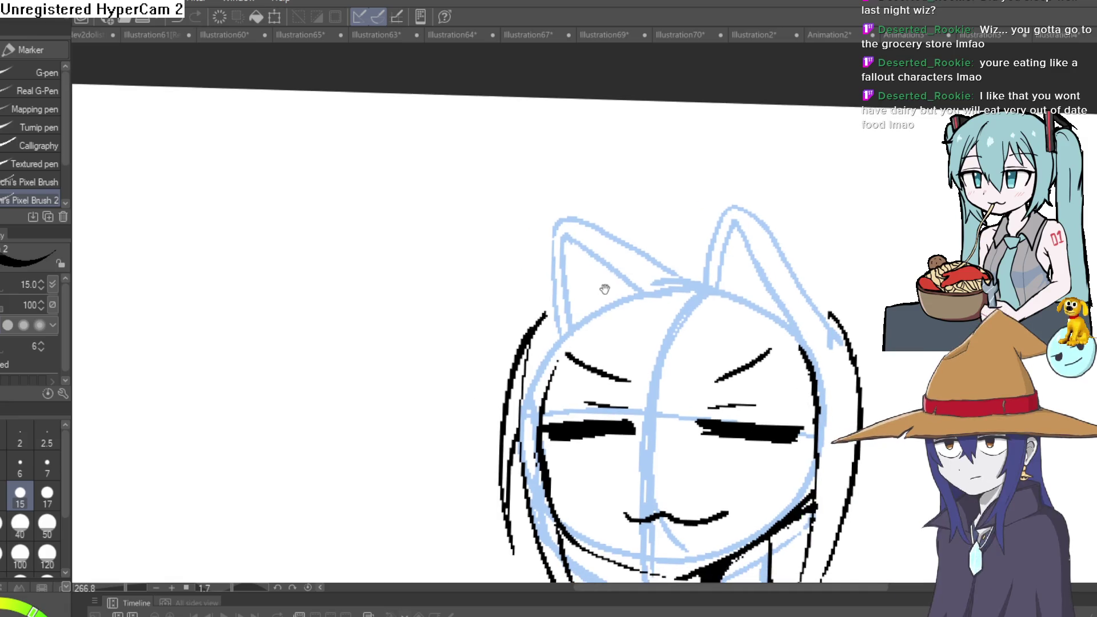
left_click_drag(695, 261, 635, 191)
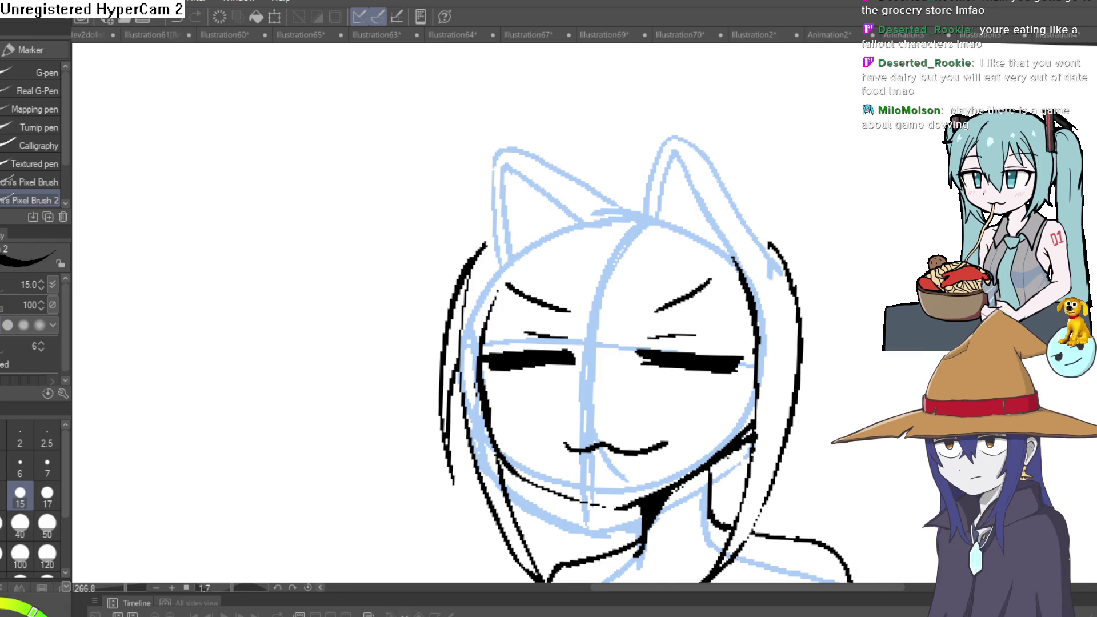
scroll(657, 265, "down", 3)
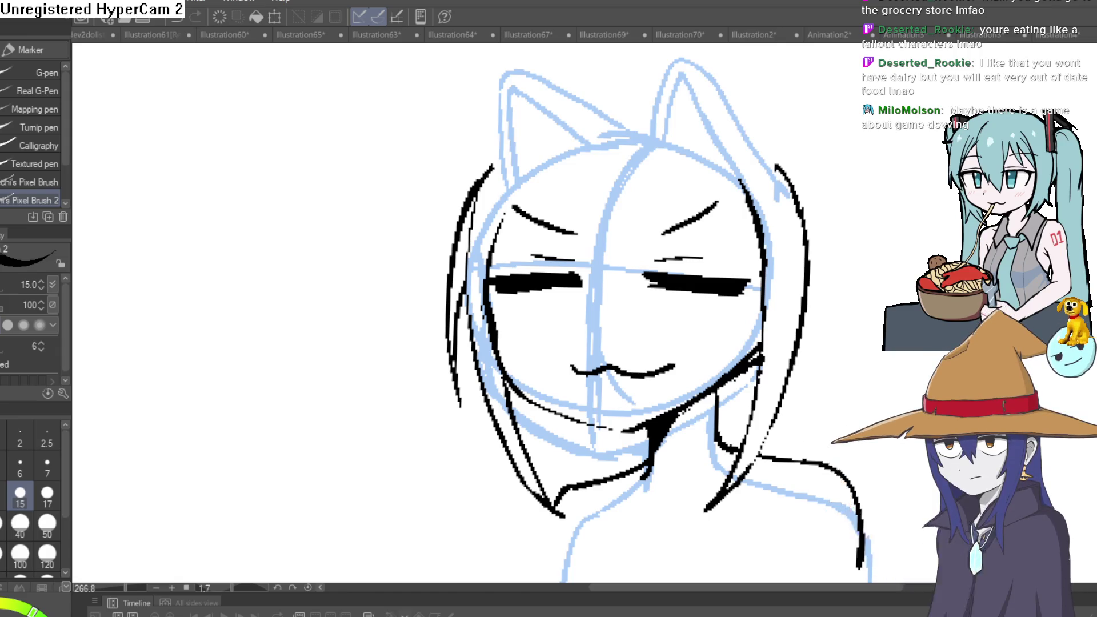
Zoom in and ink lines down the nose and centre-right face, undoing a stray chin stroke
left_click(603, 471)
mouse_move(452, 417)
left_mouse_down()
mouse_move(538, 440)
mouse_move(694, 433)
left_mouse_up()
key("ctrl+z")
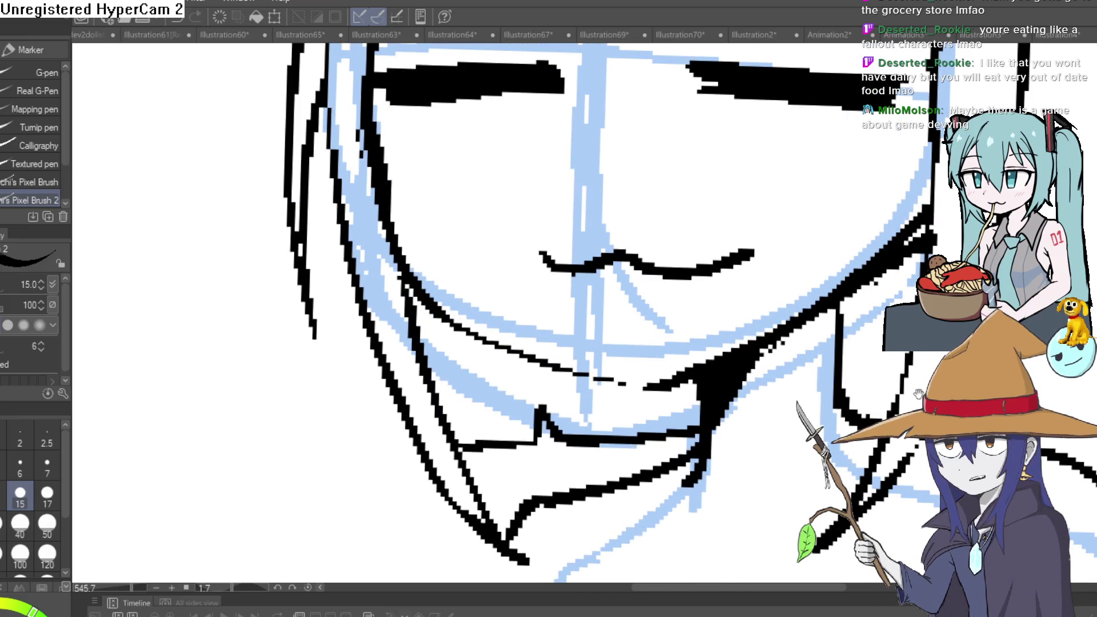
scroll(719, 400, "right", 3)
scroll(772, 385, "down", 5)
mouse_move(766, 362)
left_mouse_down()
mouse_move(729, 377)
mouse_move(739, 404)
left_mouse_up()
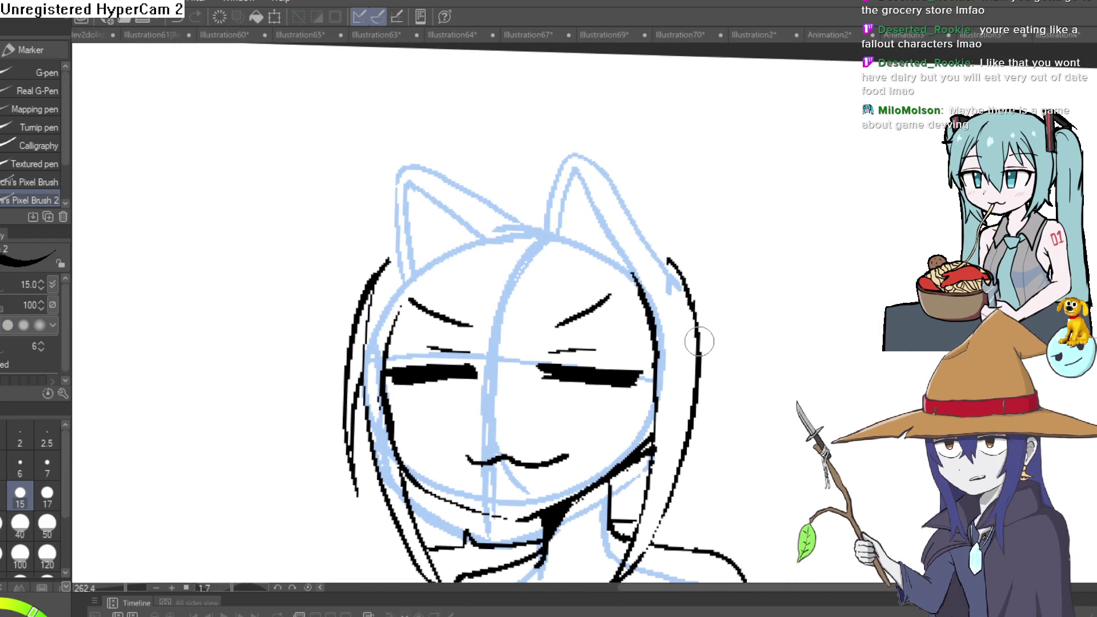
scroll(474, 375, "up", 3)
mouse_move(525, 139)
left_mouse_down()
mouse_move(507, 252)
mouse_move(555, 436)
left_mouse_up()
mouse_move(594, 148)
left_mouse_down()
mouse_move(548, 400)
mouse_move(625, 166)
mouse_move(791, 371)
mouse_move(933, 348)
left_mouse_up()
Ink the upper-left hair line and zigzag bangs over the closed eyes
left_click_drag(459, 297, 517, 184)
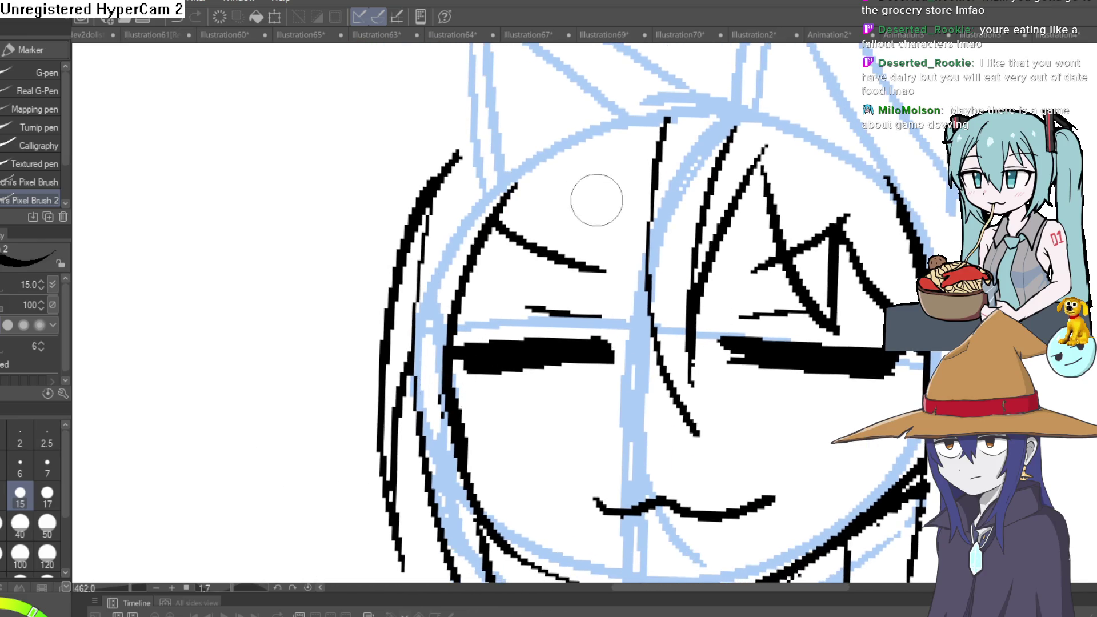
mouse_move(677, 123)
left_mouse_down()
mouse_move(597, 369)
mouse_move(580, 171)
left_mouse_up()
left_click_drag(543, 254, 448, 355)
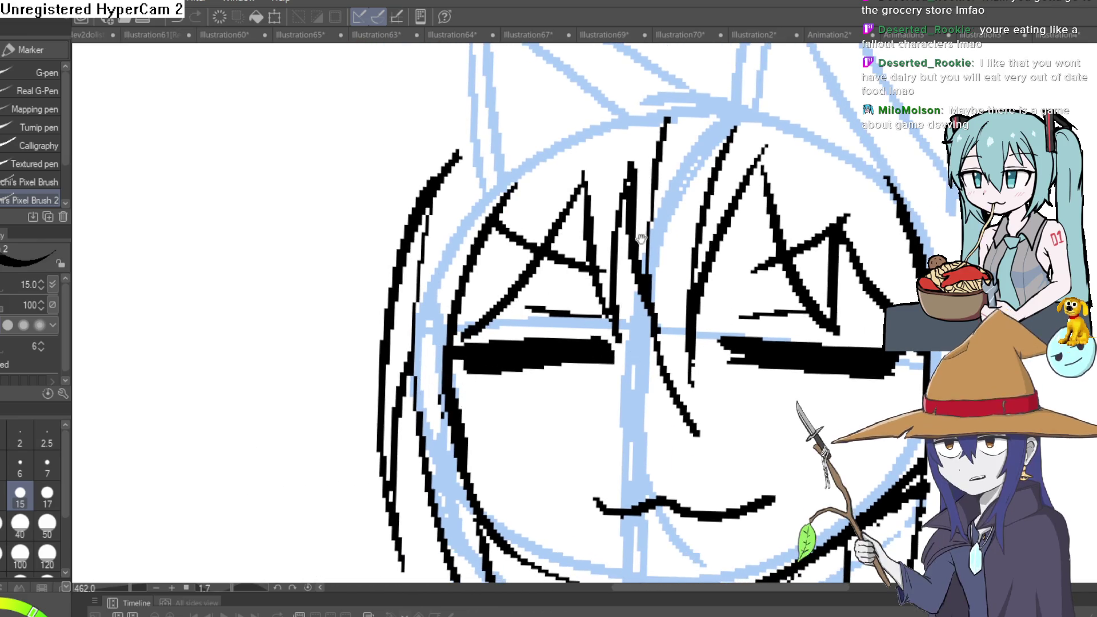
left_click_drag(660, 113, 637, 199)
Ink a hair strand down the right side of the face
scroll(637, 197, "down", 3)
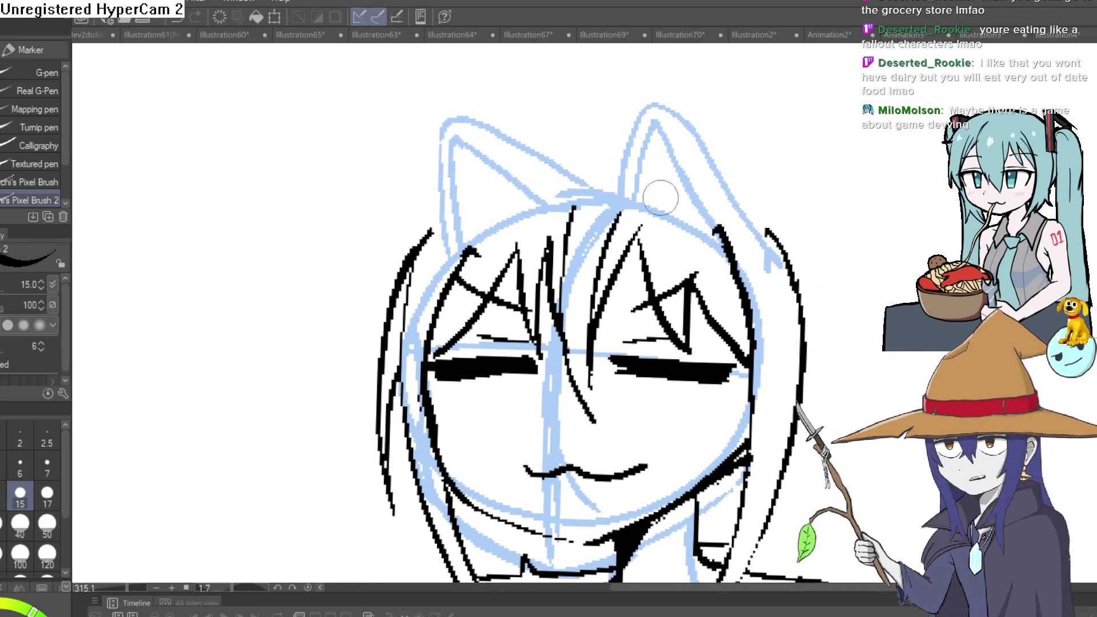
scroll(809, 217, "down", 2)
scroll(808, 216, "up", 3)
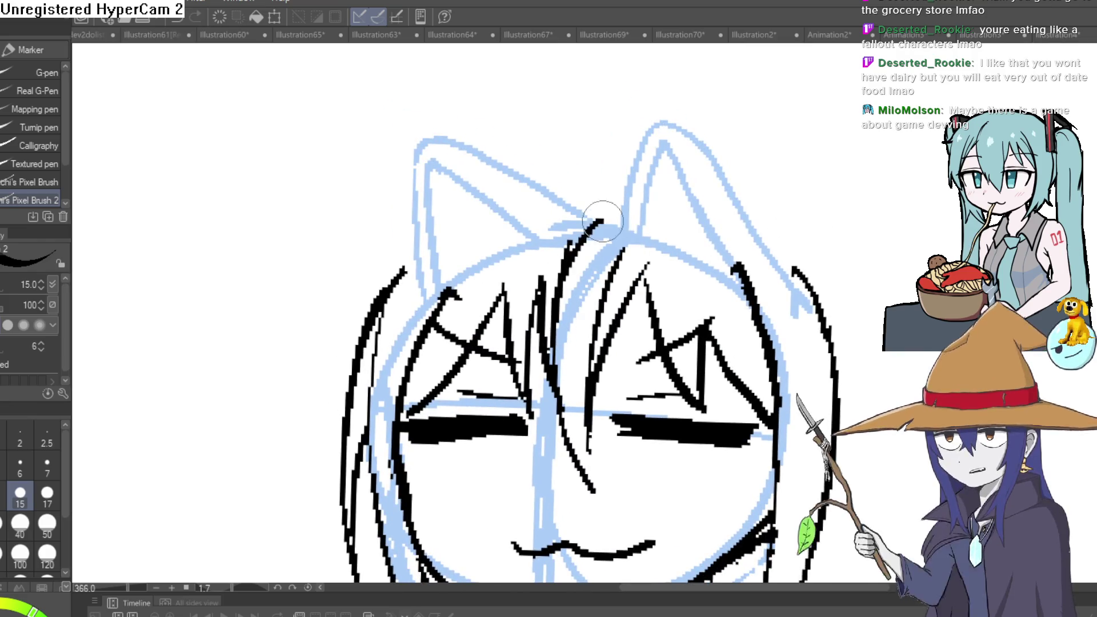
mouse_move(794, 207)
left_mouse_down()
mouse_move(820, 196)
mouse_move(756, 307)
left_mouse_up()
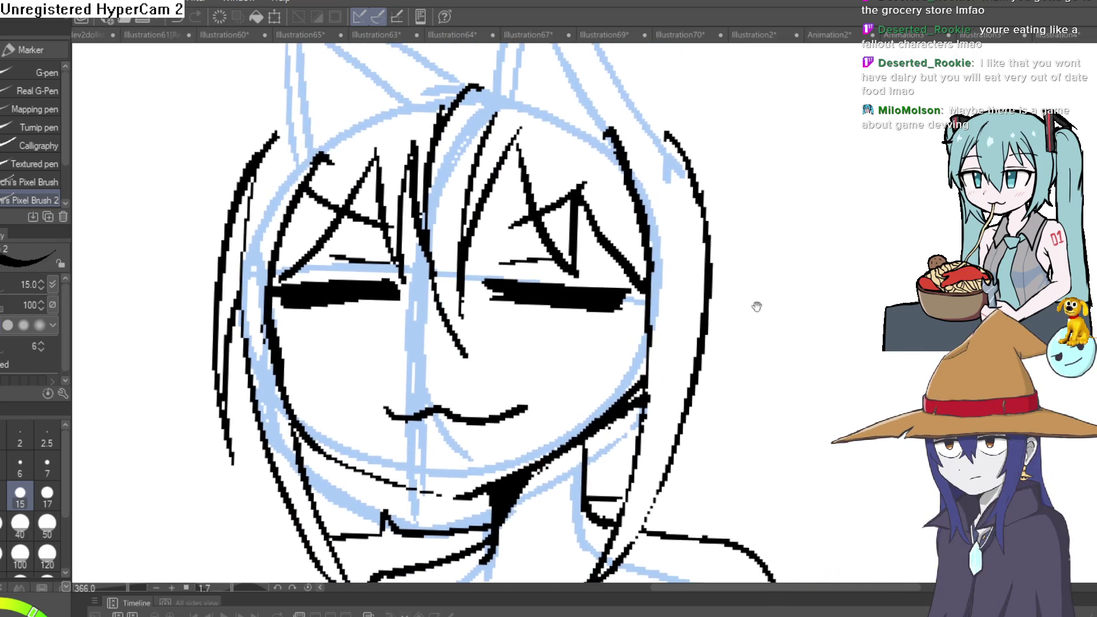
left_click_drag(708, 240, 741, 503)
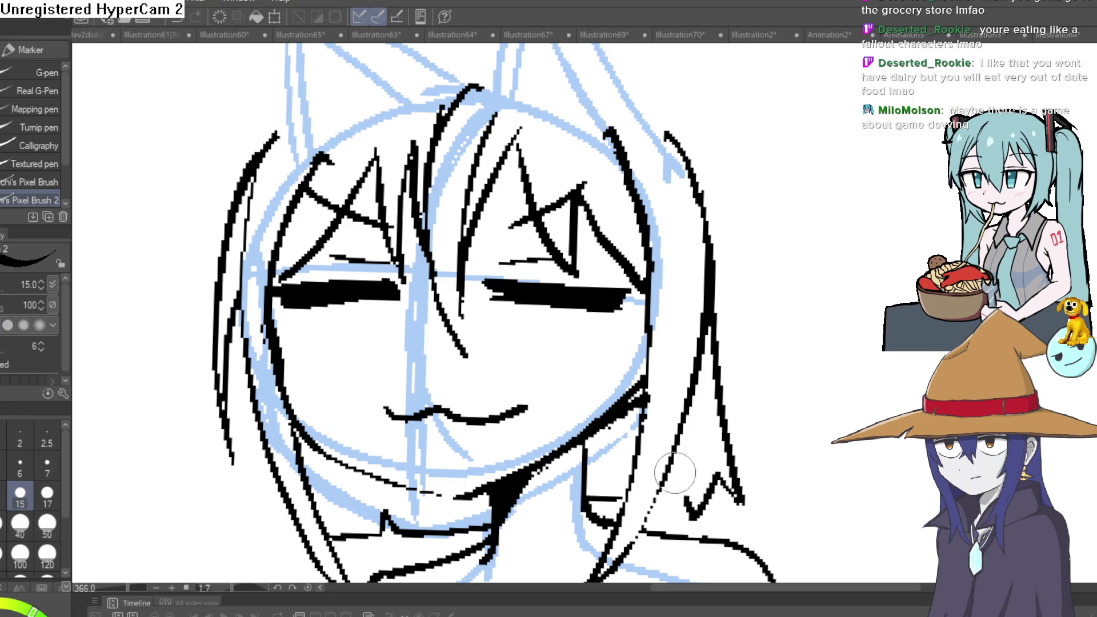
left_click_drag(692, 477, 897, 340)
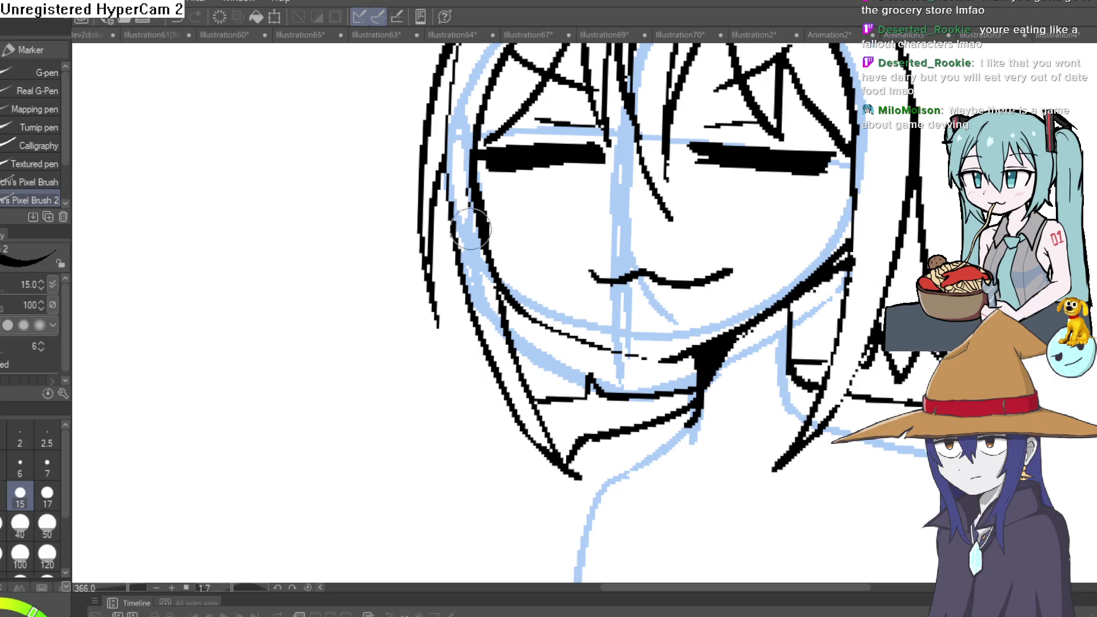
Carry the left hair line downward past the chin toward the collar with one stroke
mouse_move(444, 280)
left_mouse_down()
mouse_move(424, 398)
mouse_move(503, 393)
left_mouse_up()
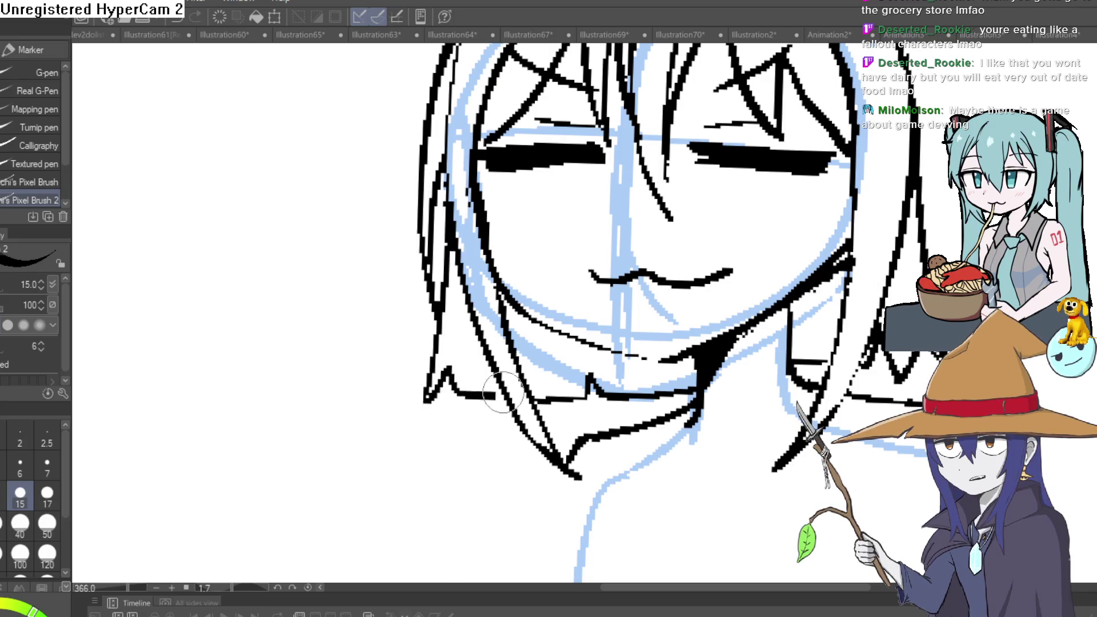
scroll(838, 284, "down", 3)
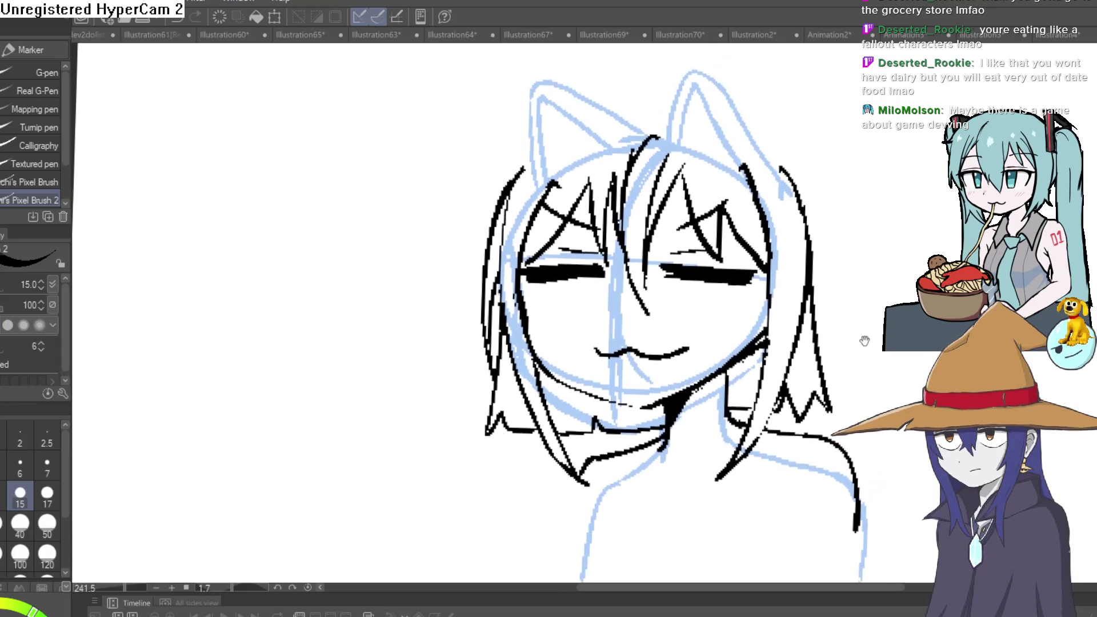
scroll(765, 334, "up", 3)
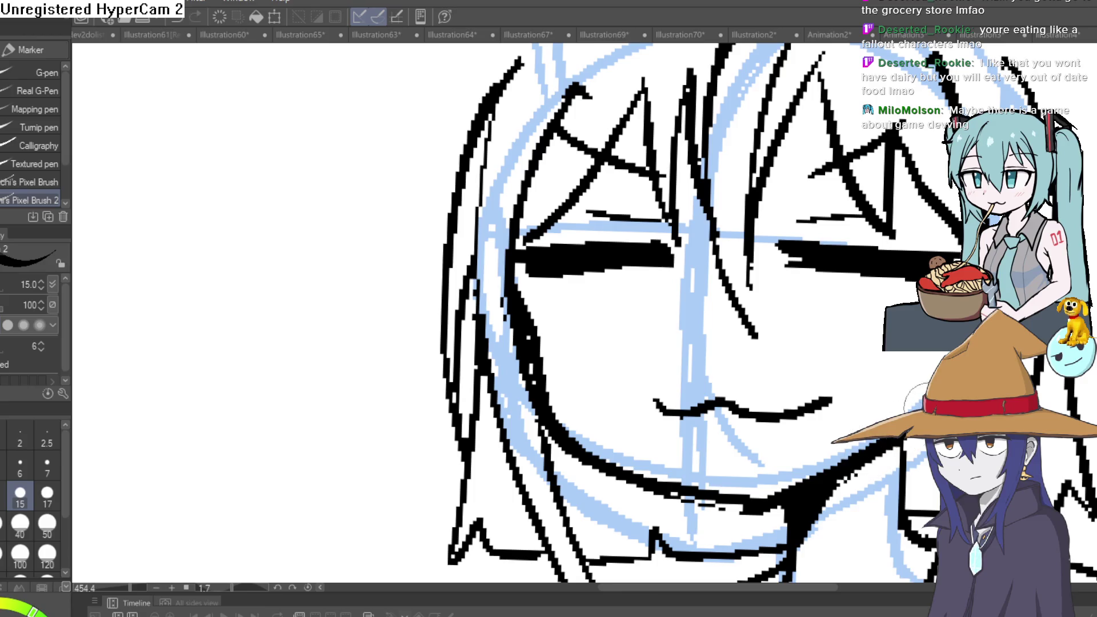
key("e")
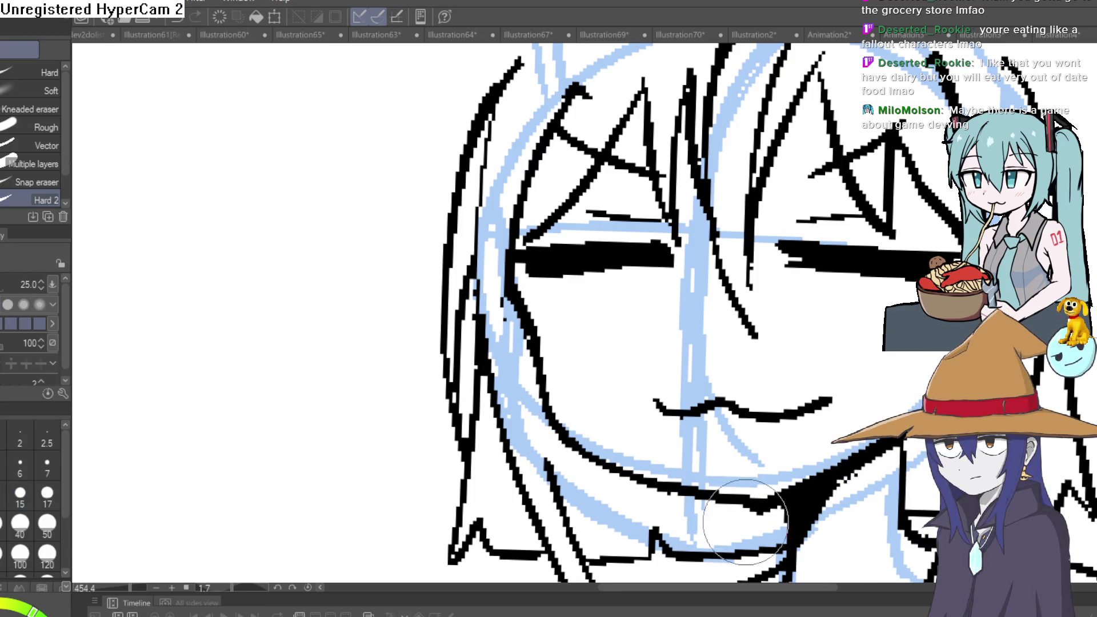
scroll(571, 314, "right", 1)
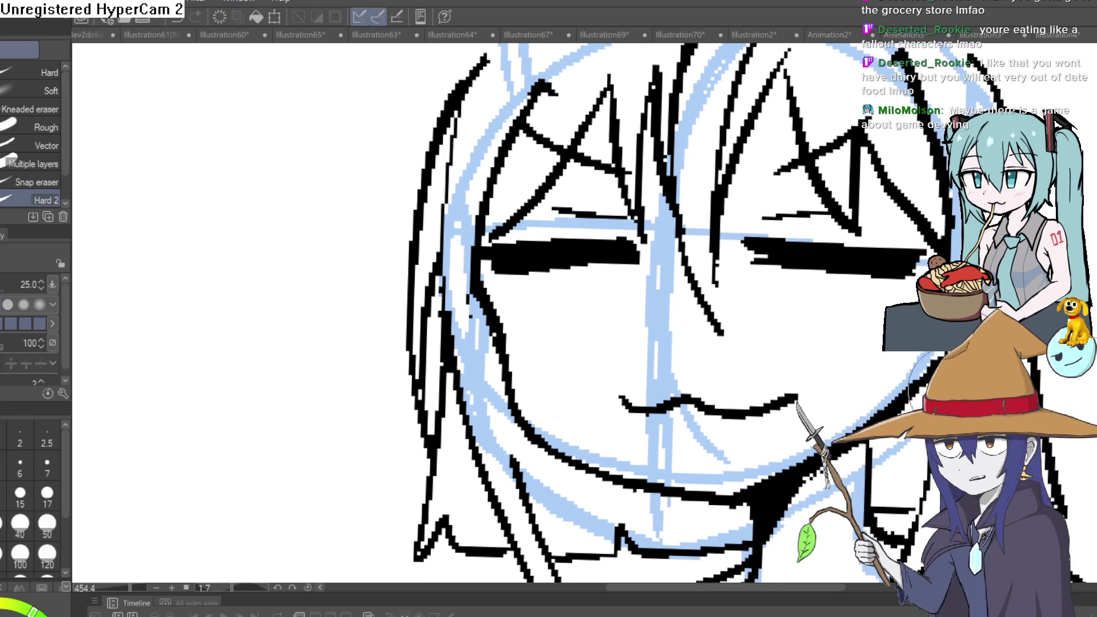
scroll(785, 279, "down", 5)
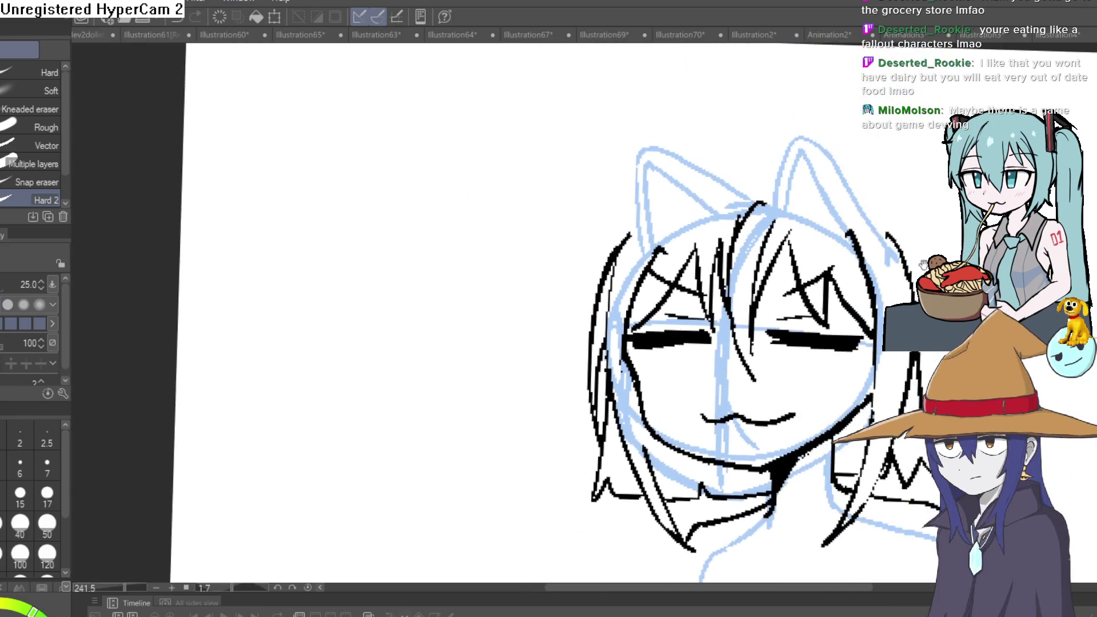
mouse_move(785, 280)
left_mouse_down()
mouse_move(732, 240)
mouse_move(741, 513)
left_mouse_up()
Erase the inner line inside the right hair strand
key("p")
scroll(758, 286, "up", 3)
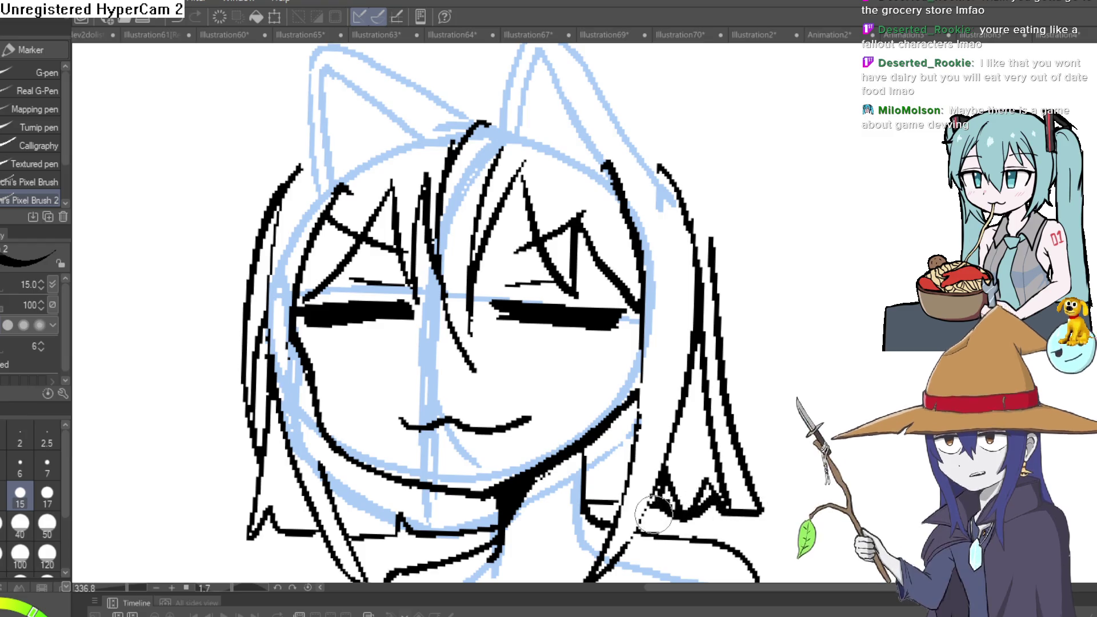
key("e")
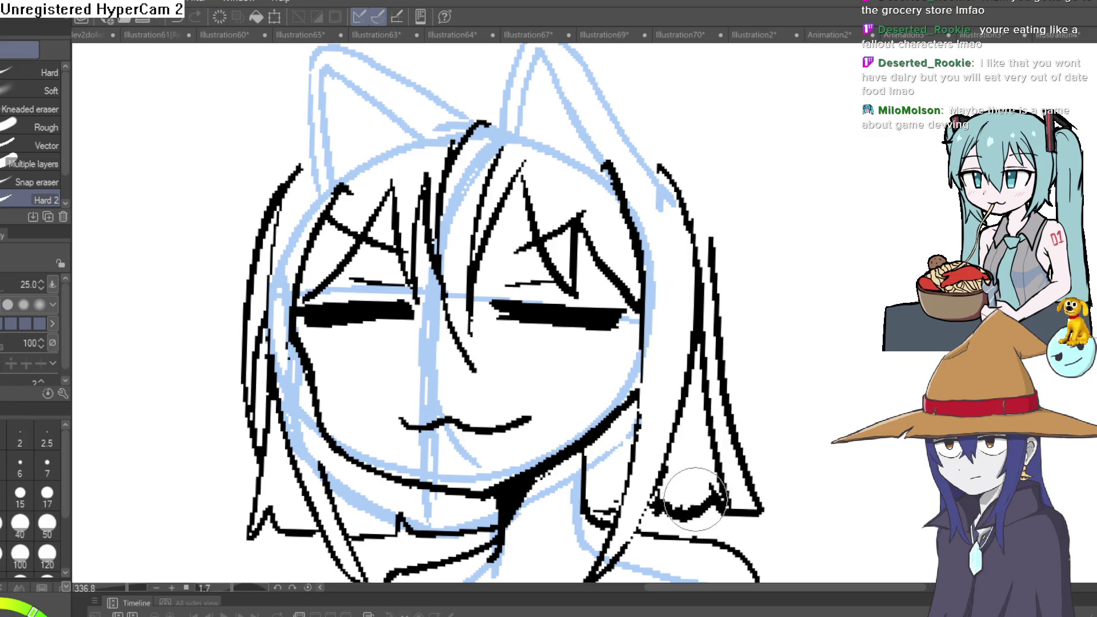
left_click_drag(724, 490, 702, 252)
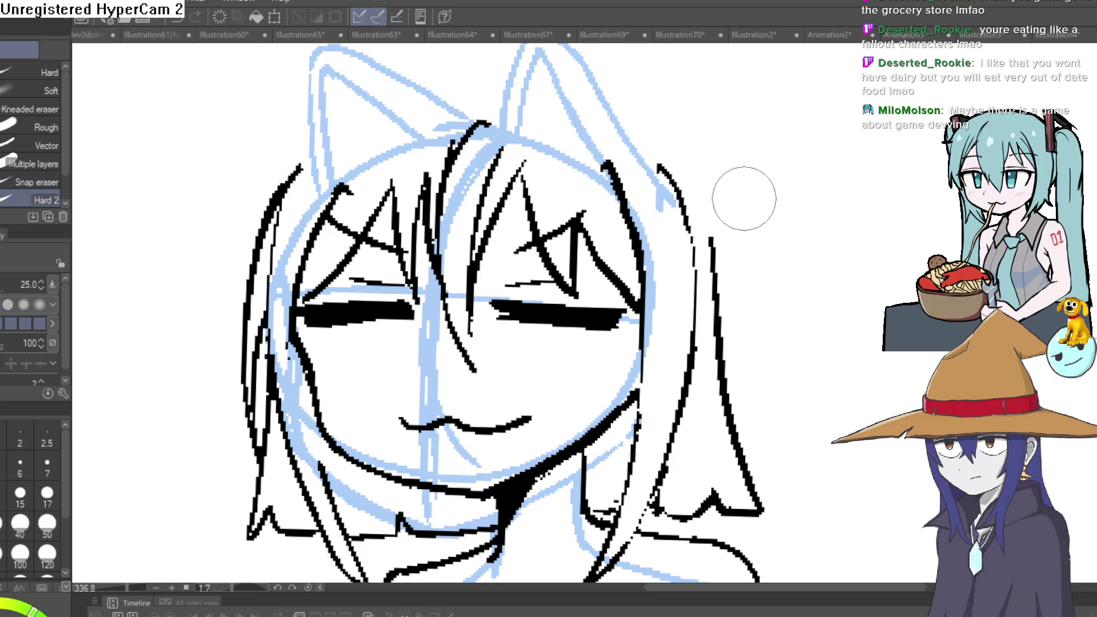
scroll(744, 198, "down", 2)
mouse_move(757, 213)
left_mouse_down()
mouse_move(784, 260)
mouse_move(783, 228)
mouse_move(772, 267)
left_mouse_up()
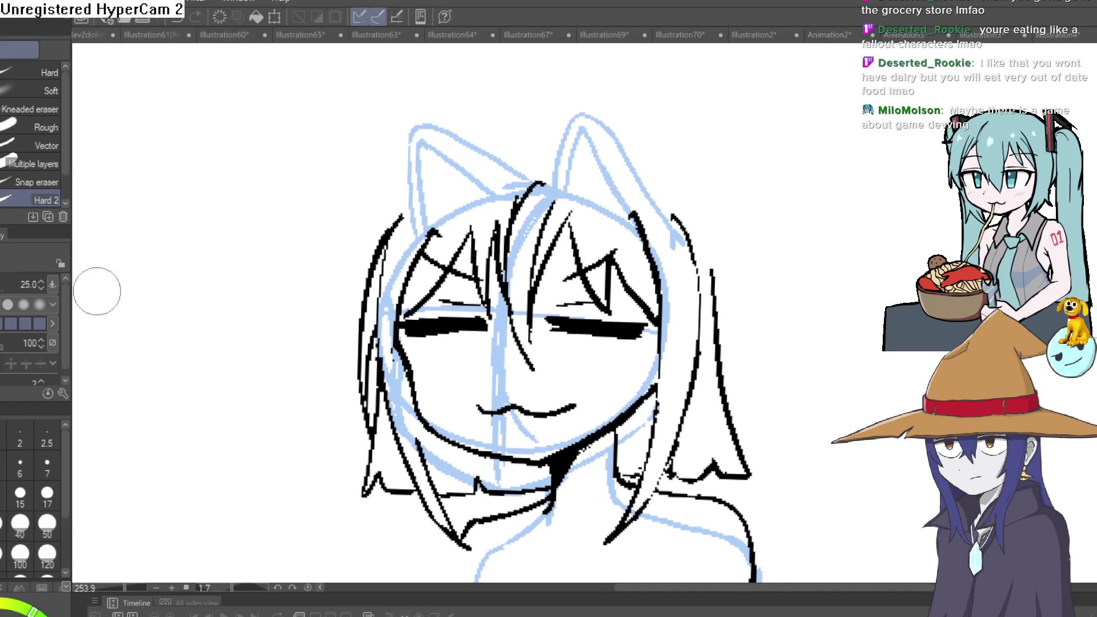
Ink a curled flyaway lock off the right hair line and extend that line upward
key("p")
scroll(703, 211, "up", 3)
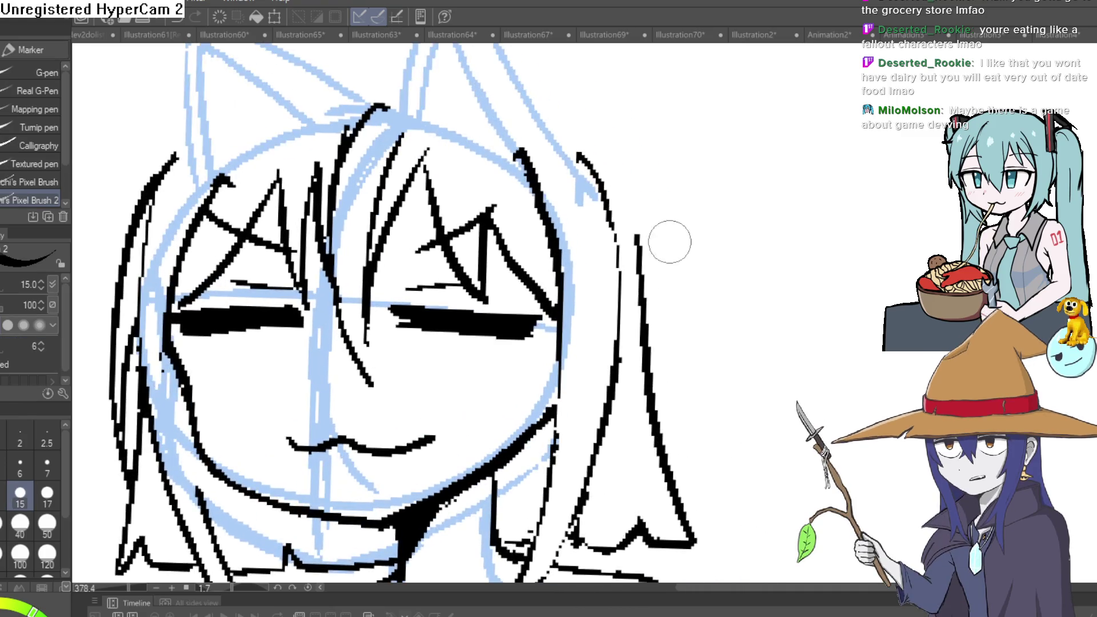
left_click_drag(640, 237, 717, 282)
mouse_move(677, 228)
left_mouse_down()
mouse_move(734, 293)
mouse_move(692, 229)
left_mouse_up()
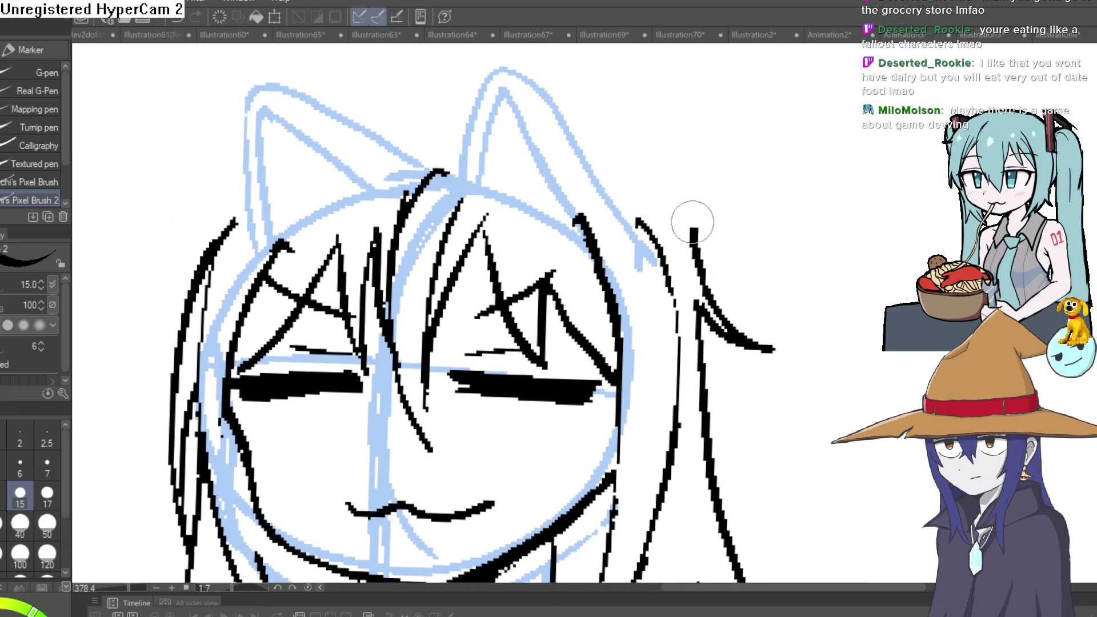
scroll(783, 211, "down", 4)
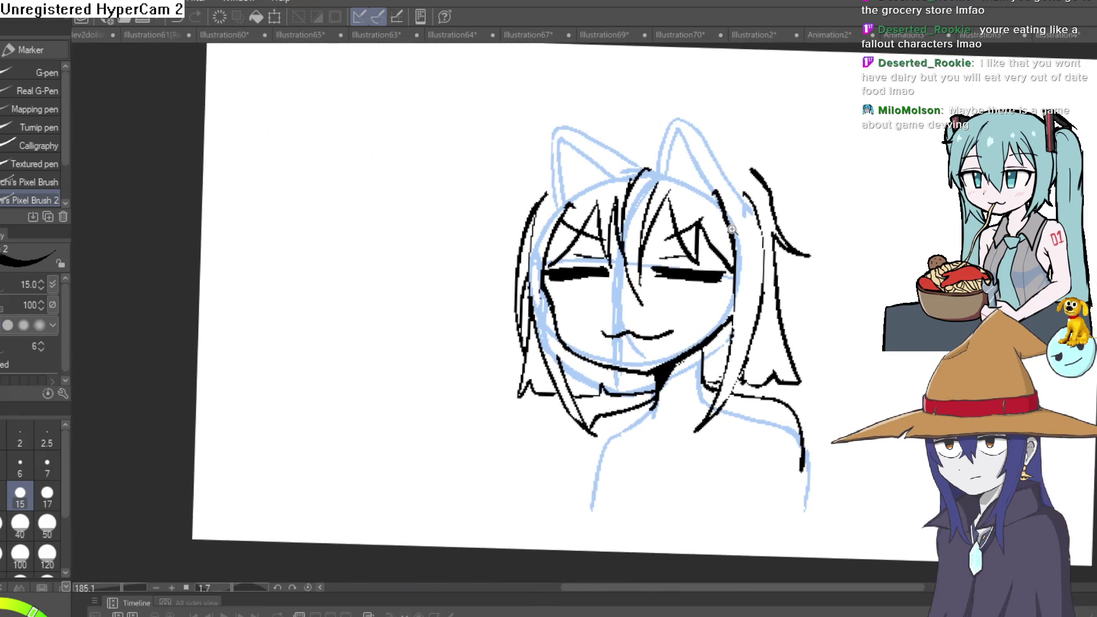
scroll(531, 313, "up", 3)
scroll(531, 312, "up", 1)
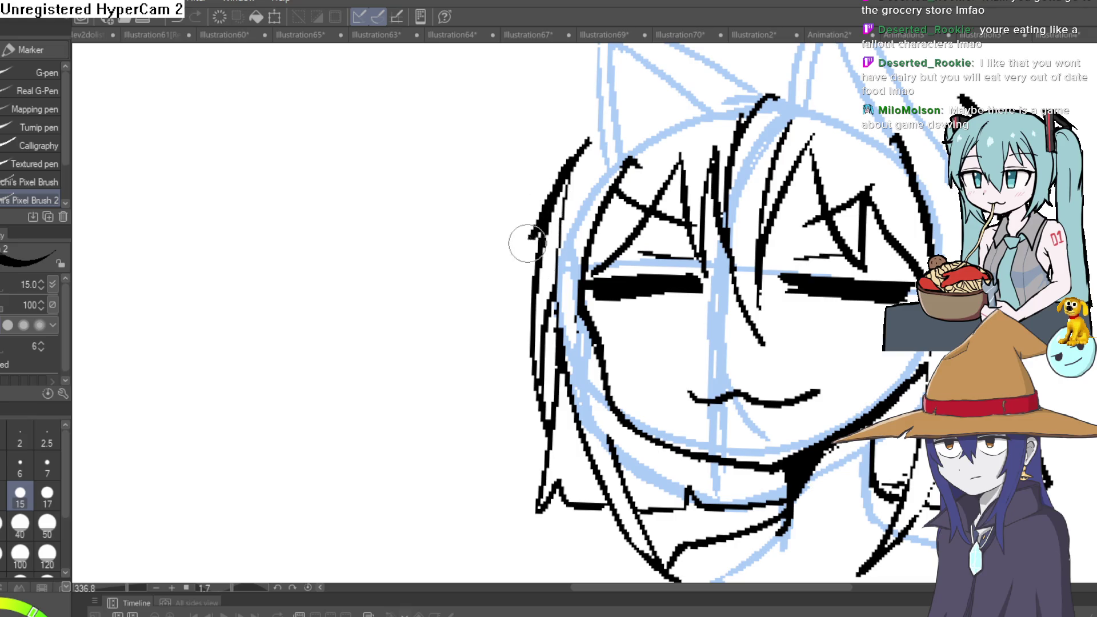
Tidy the upper-left hair edge with the eraser and recentre the sketch
key("e")
left_click_drag(540, 237, 600, 140)
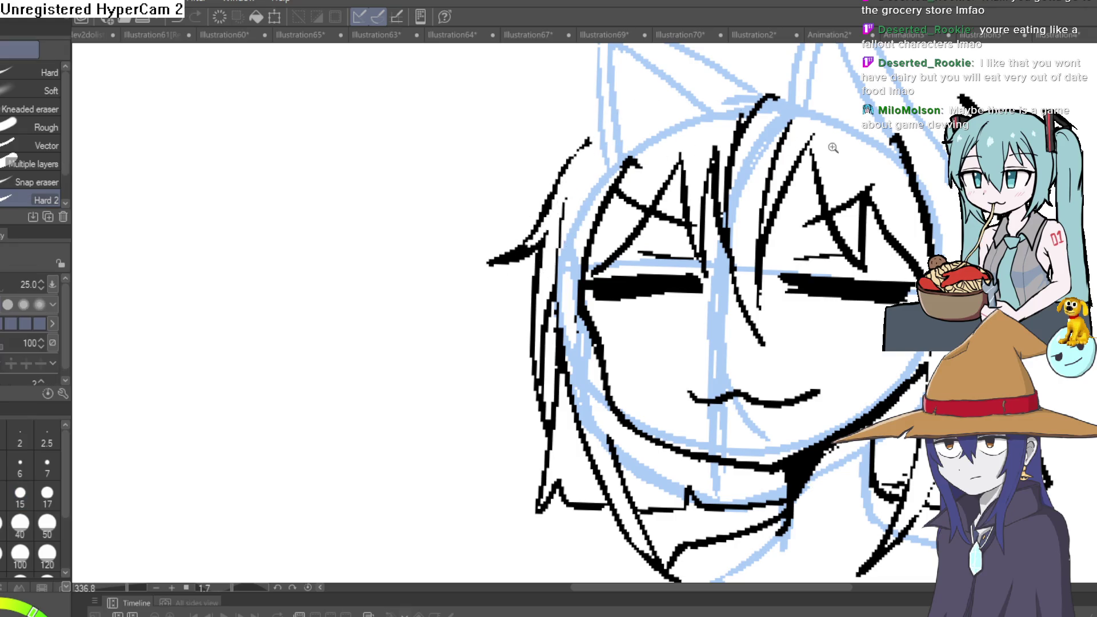
scroll(929, 173, "down", 3)
mouse_move(928, 174)
left_mouse_down()
mouse_move(814, 171)
mouse_move(821, 246)
left_mouse_up()
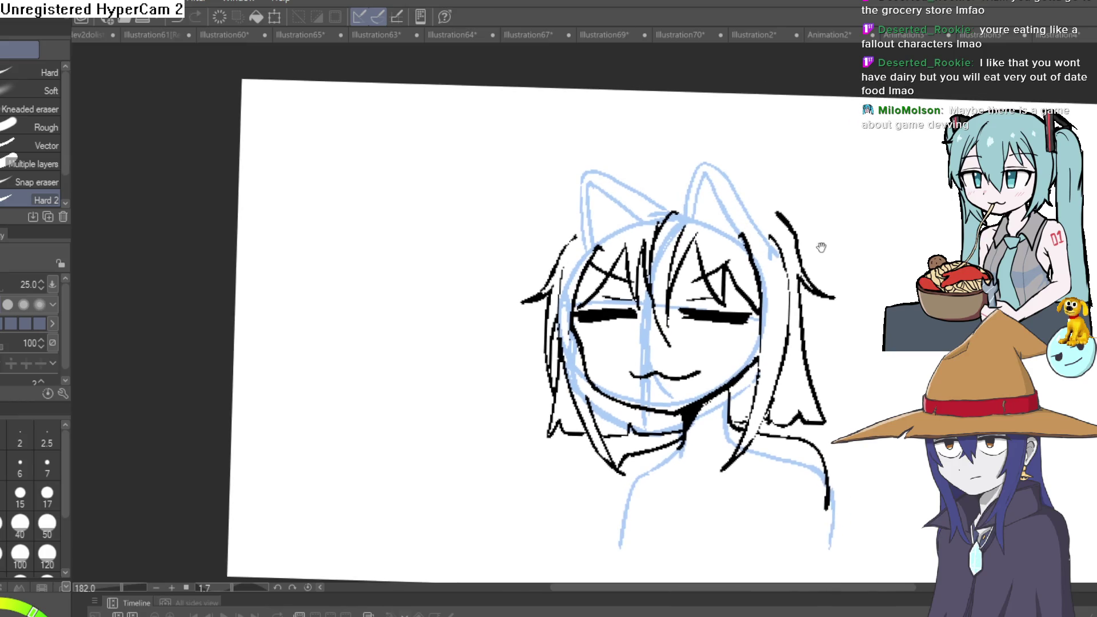
key("p")
left_click_drag(788, 174, 766, 257)
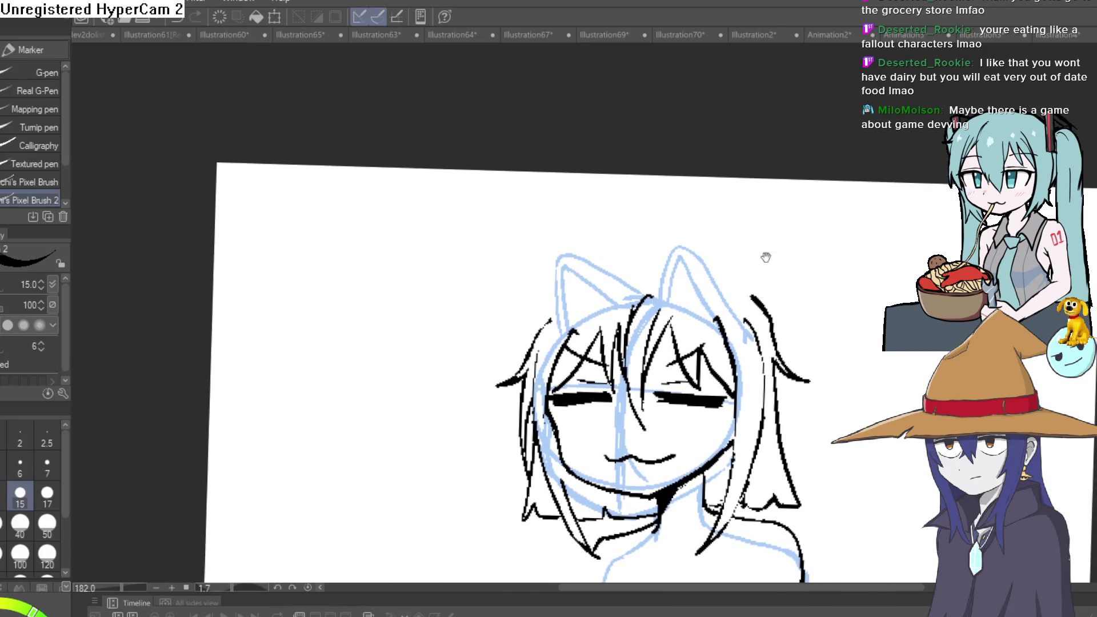
scroll(657, 277, "up", 3)
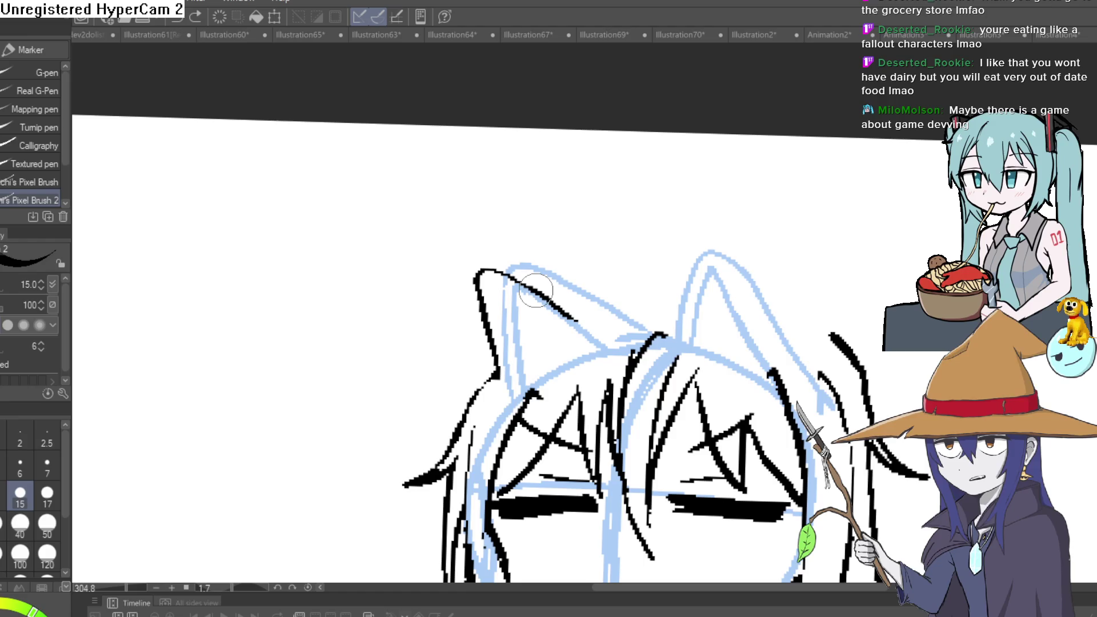
Outline the left cat ear's edge and top, redoing the stroke until it fits
left_click_drag(540, 344, 469, 315)
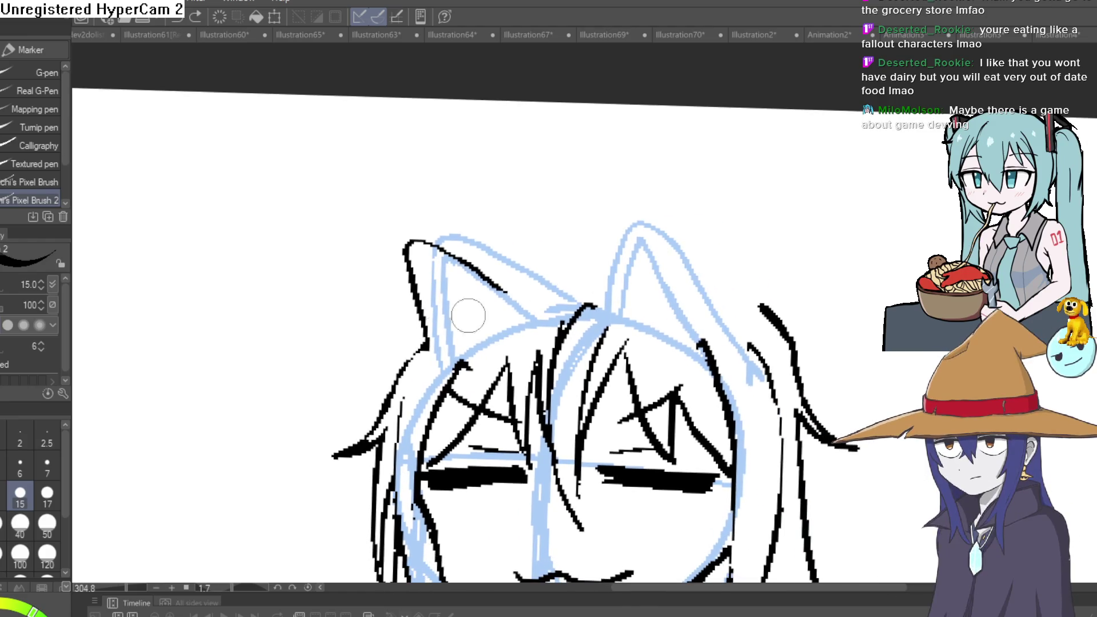
mouse_move(405, 278)
left_mouse_down()
mouse_move(428, 233)
mouse_move(566, 280)
left_mouse_up()
key("ctrl+z")
key("ctrl+z")
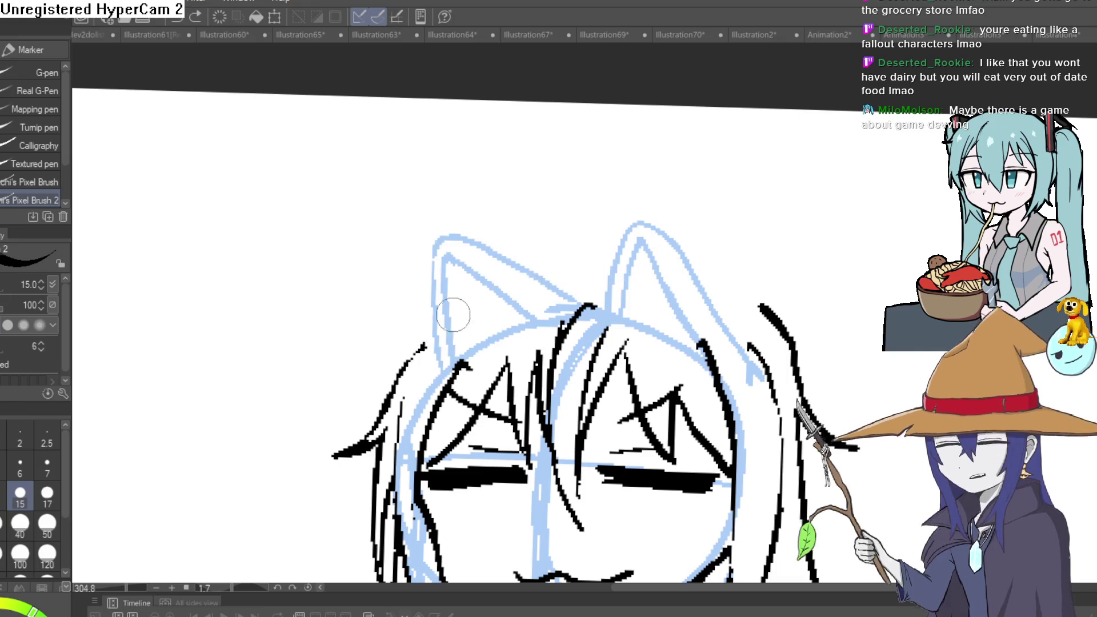
left_click_drag(425, 346, 497, 265)
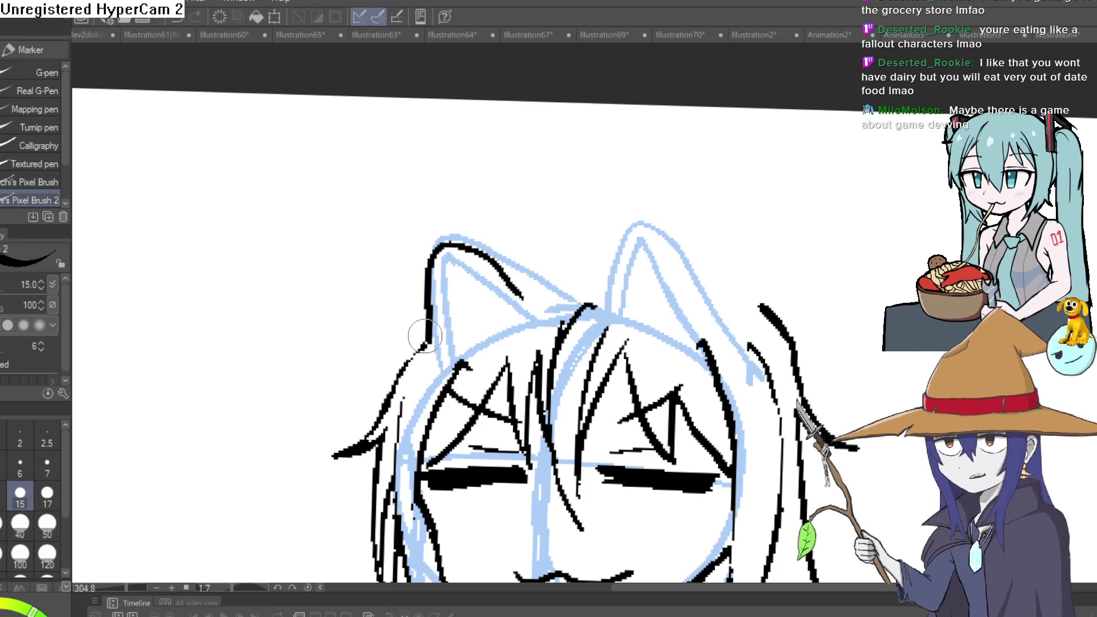
key("ctrl+z")
mouse_move(426, 345)
left_mouse_down()
mouse_move(463, 257)
mouse_move(551, 296)
left_mouse_up()
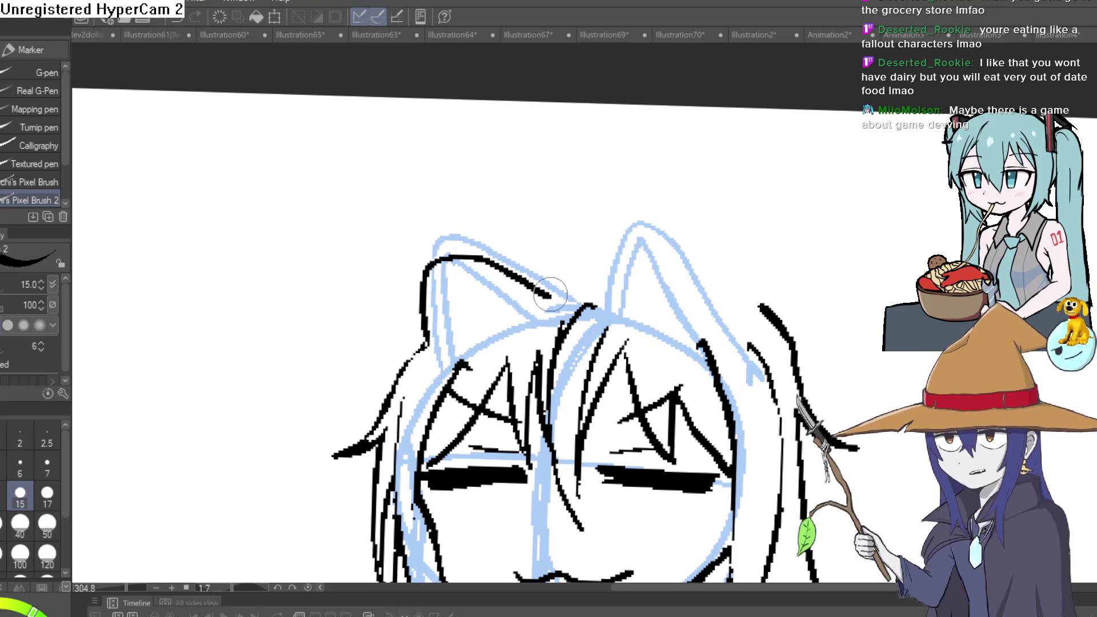
key("ctrl+z")
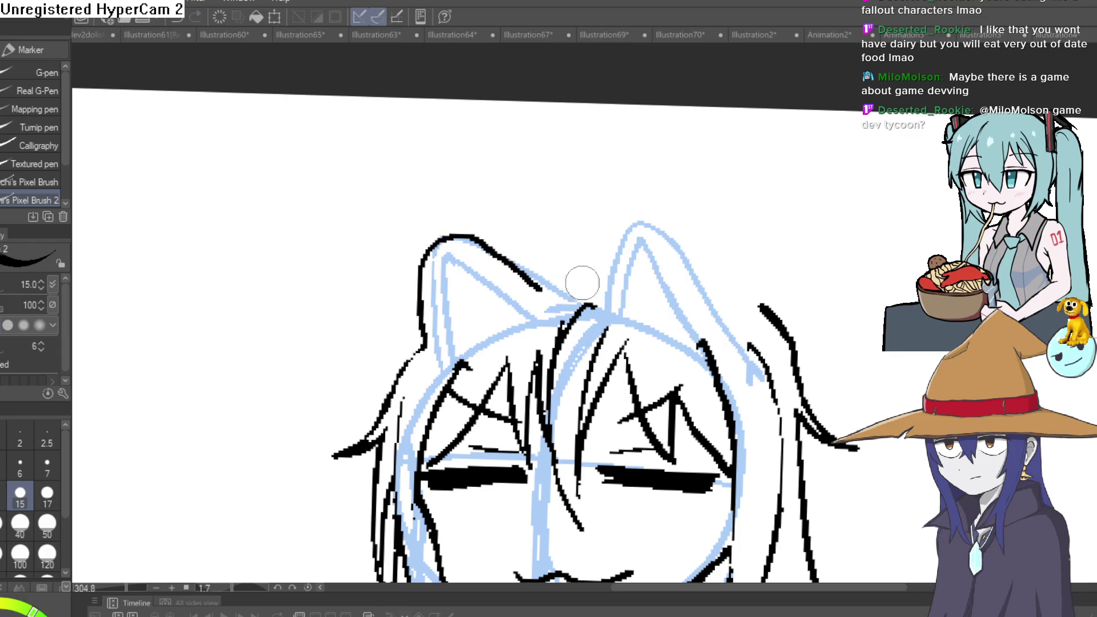
left_click_drag(542, 289, 588, 284)
Trace the right ear's outline and add inner contour lines to both ears
left_click_drag(646, 224, 705, 274)
key("ctrl+z")
mouse_move(584, 283)
left_mouse_down()
mouse_move(640, 212)
mouse_move(786, 328)
left_mouse_up()
mouse_move(597, 289)
left_mouse_down()
mouse_move(599, 252)
mouse_move(640, 231)
left_mouse_up()
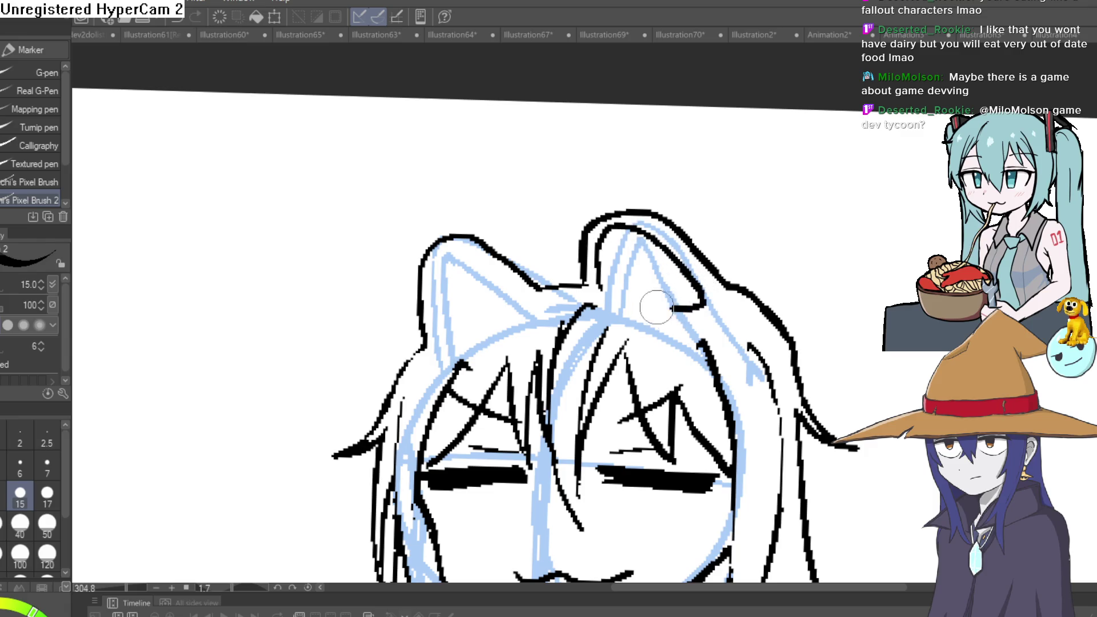
mouse_move(508, 294)
left_mouse_down()
mouse_move(437, 286)
mouse_move(479, 326)
left_mouse_up()
scroll(743, 217, "down", 5)
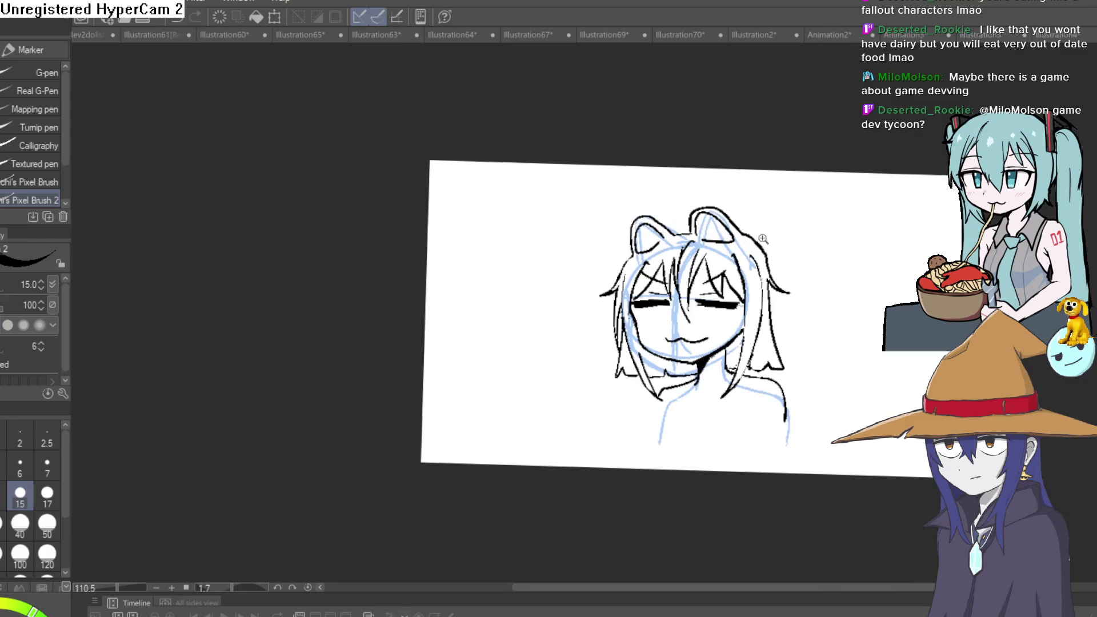
scroll(805, 235, "up", 6)
left_click_drag(715, 237, 723, 273)
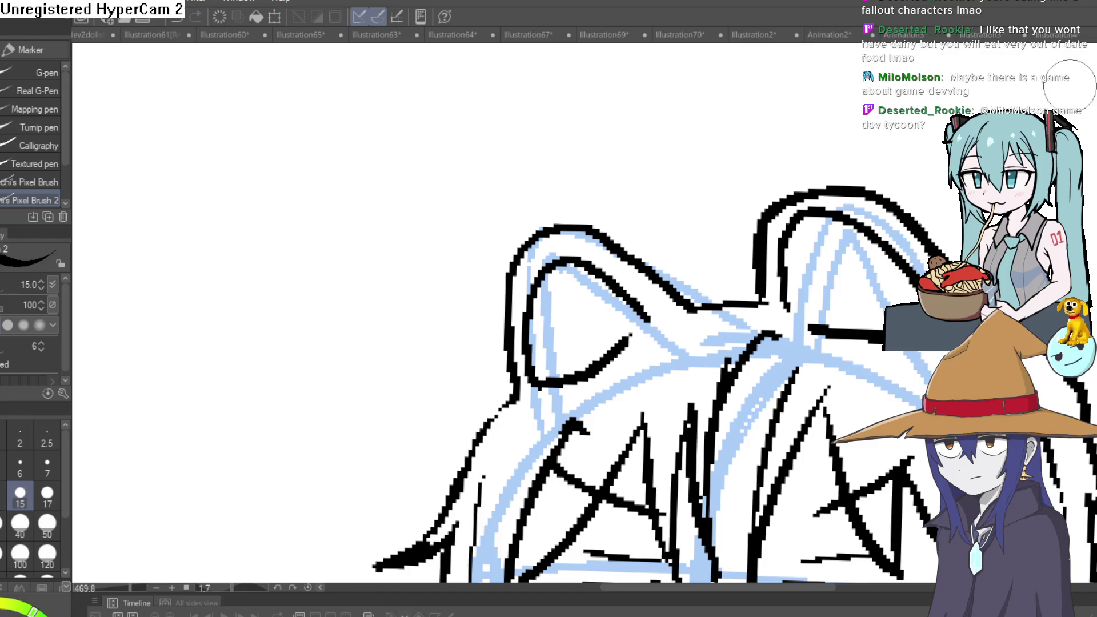
Erase the old left-ear lines, the ears' inner strokes and the right ear's top outline
scroll(524, 337, "down", 3)
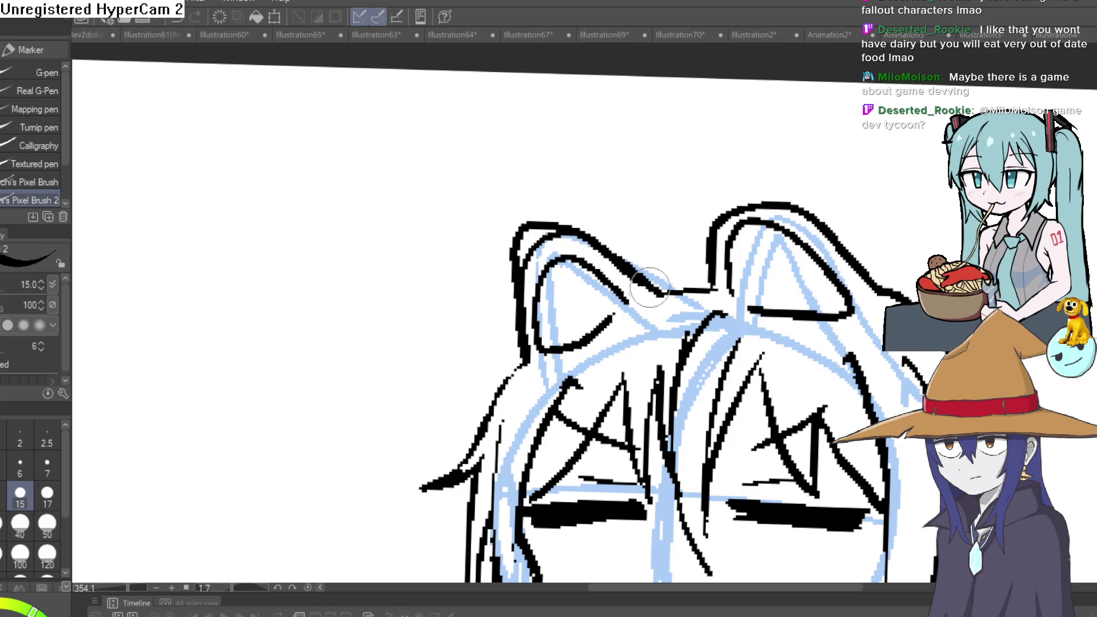
key("e")
left_click_drag(543, 240, 536, 364)
mouse_move(532, 300)
left_mouse_down()
mouse_move(553, 235)
mouse_move(628, 306)
mouse_move(561, 353)
mouse_move(548, 289)
left_mouse_up()
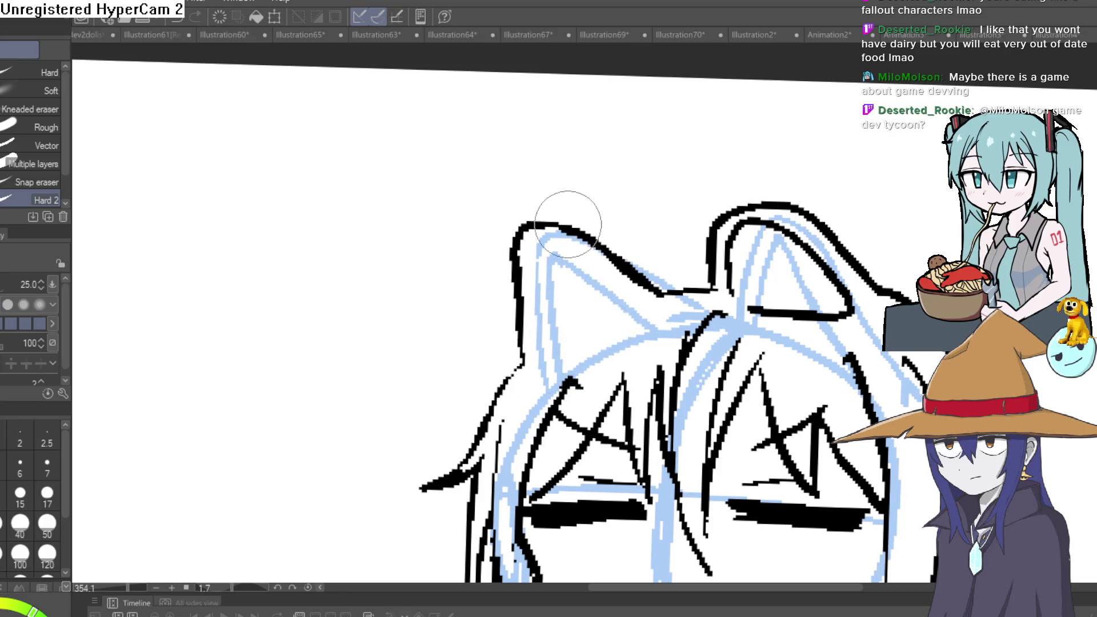
mouse_move(770, 312)
left_mouse_down()
mouse_move(714, 291)
mouse_move(711, 240)
mouse_move(726, 226)
mouse_move(731, 286)
mouse_move(782, 234)
left_mouse_up()
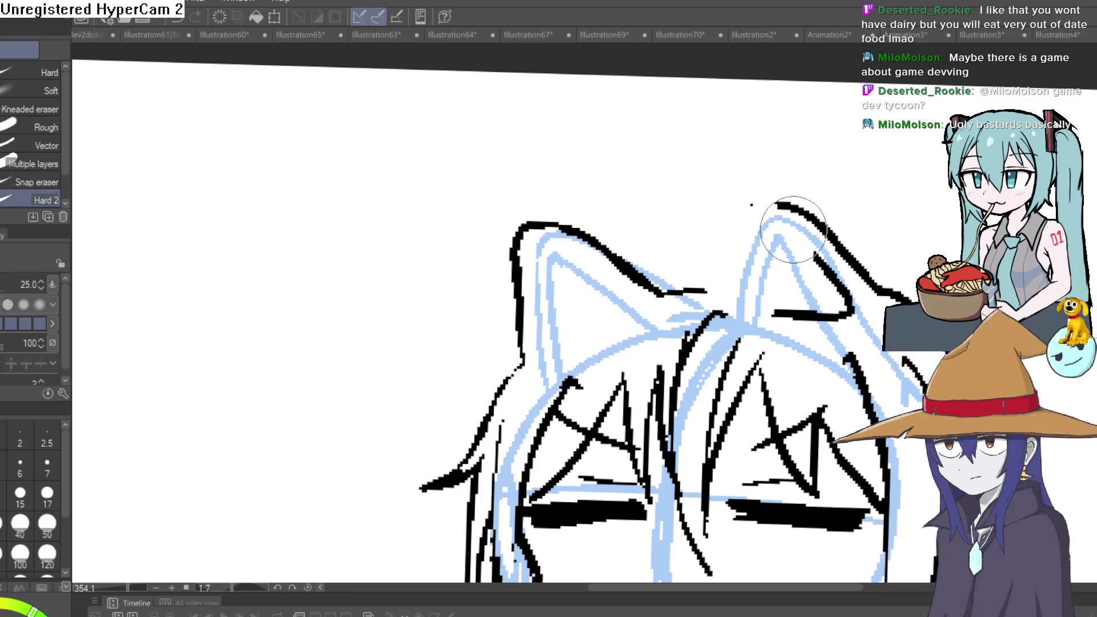
key("ctrl+z")
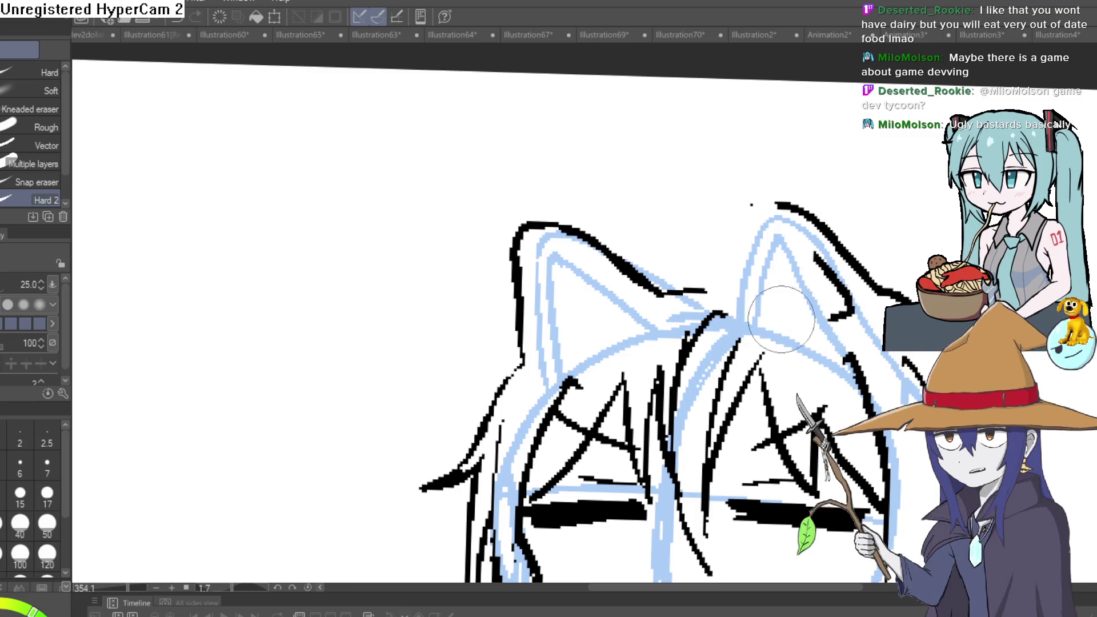
left_click_drag(766, 191, 823, 228)
Redraw the right ear taller, with its outer edge down to the hair and a clean inner line
key("p")
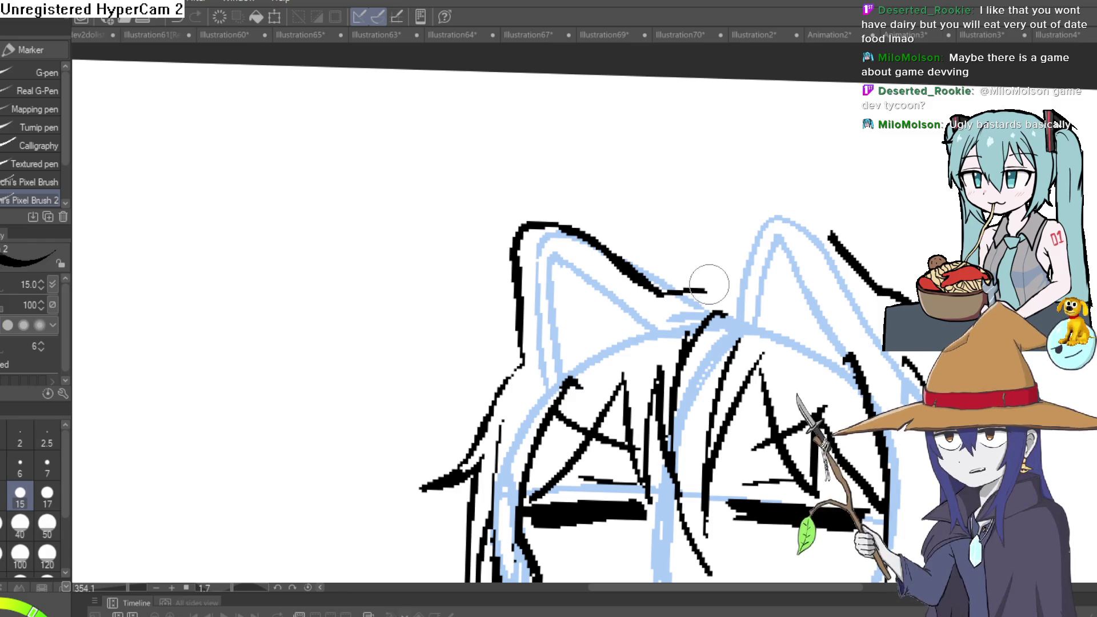
mouse_move(708, 289)
left_mouse_down()
mouse_move(722, 200)
mouse_move(784, 220)
mouse_move(866, 298)
left_mouse_up()
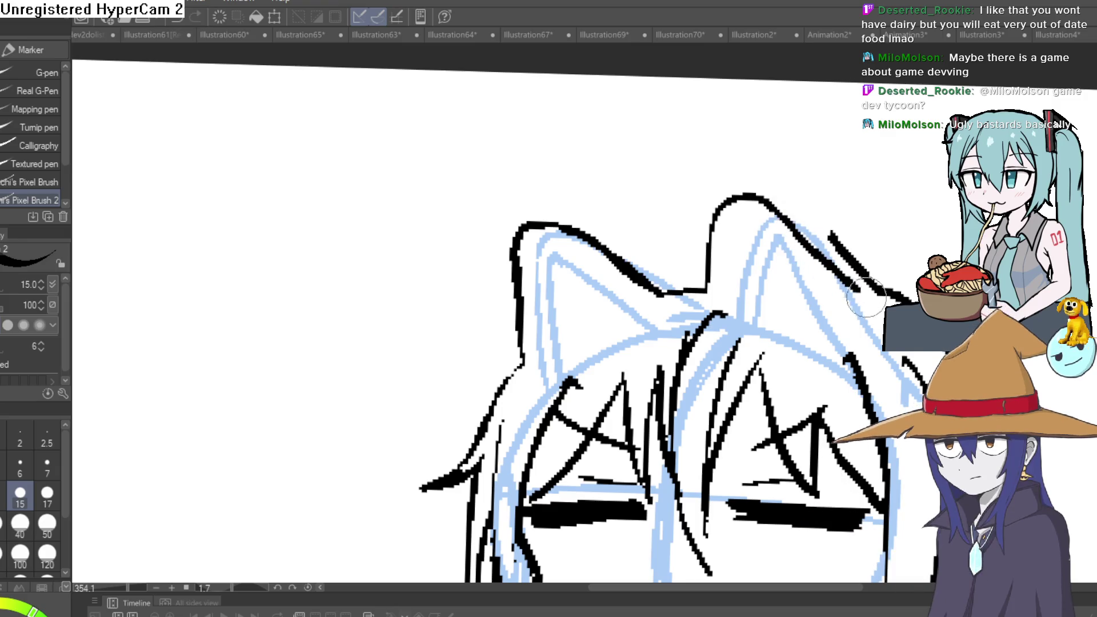
key("ctrl+z")
key("e")
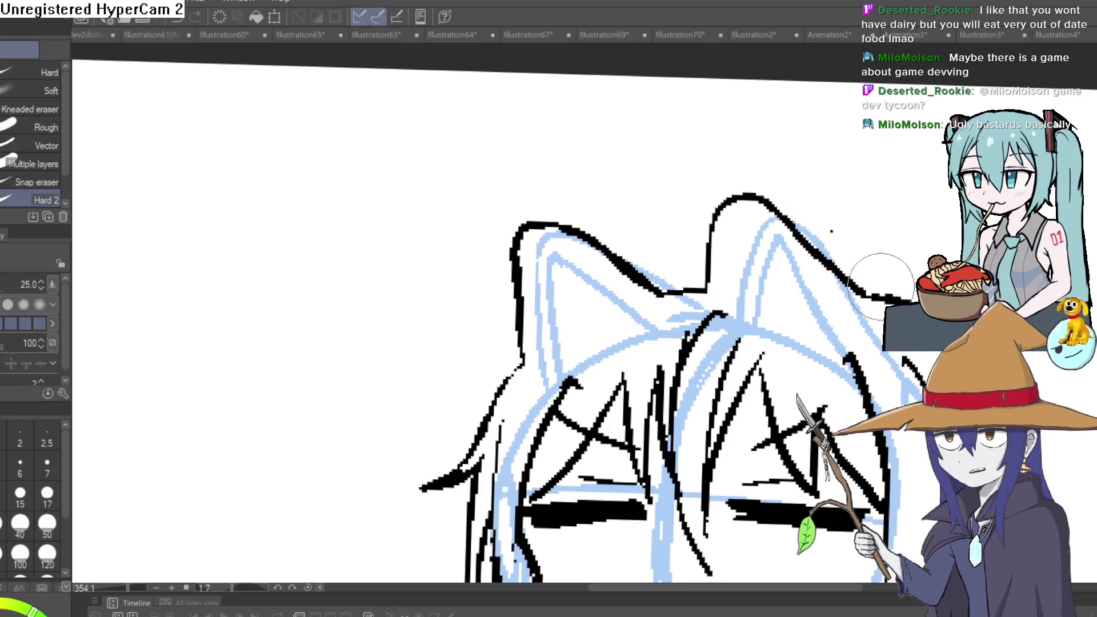
scroll(831, 231, "down", 3)
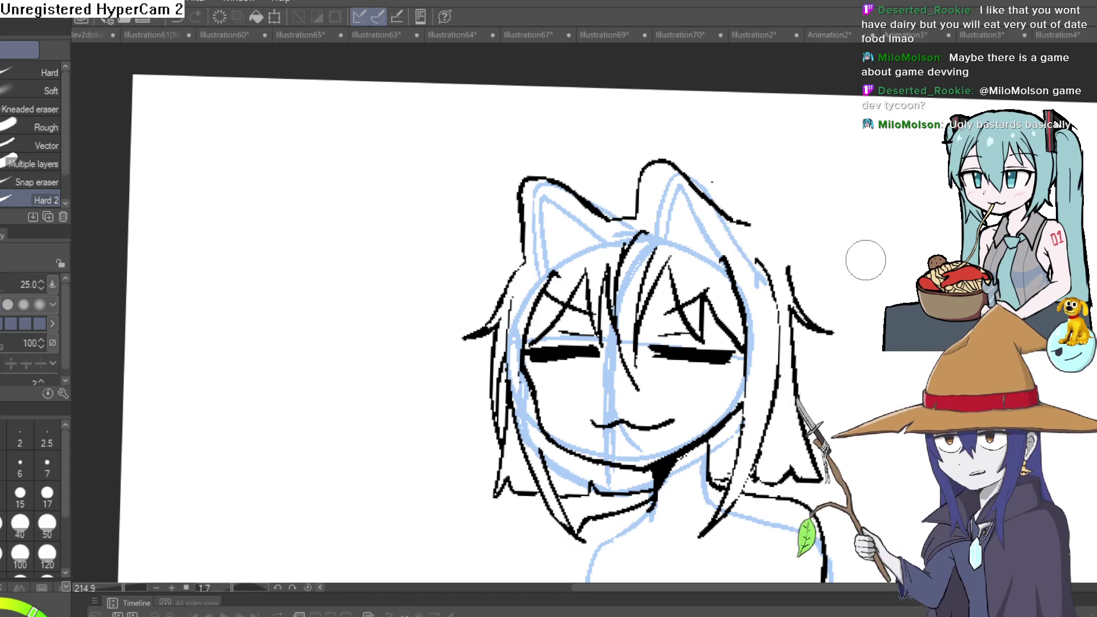
mouse_move(637, 229)
left_mouse_down()
mouse_move(640, 175)
mouse_move(663, 158)
mouse_move(732, 224)
left_mouse_up()
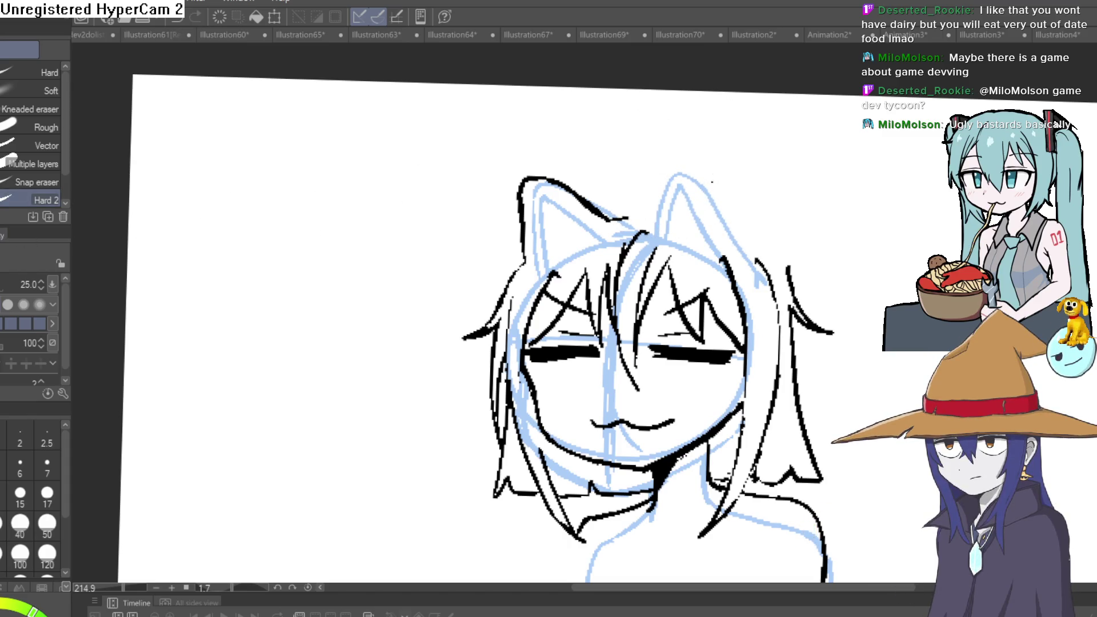
key("p")
scroll(744, 270, "up", 2)
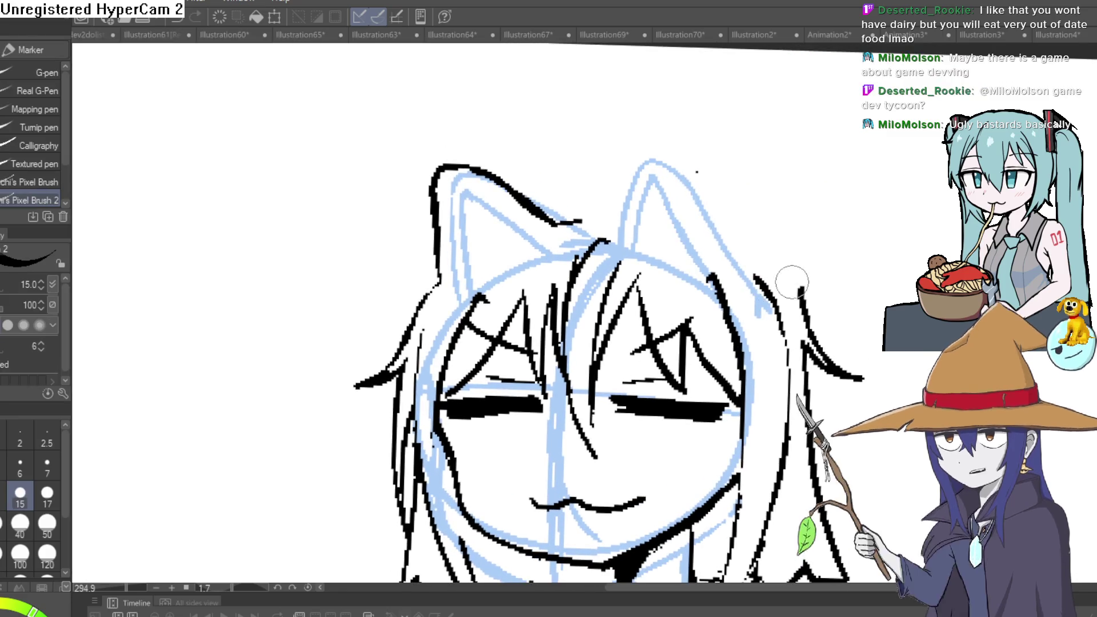
mouse_move(792, 282)
left_mouse_down()
mouse_move(693, 172)
mouse_move(669, 125)
mouse_move(620, 219)
left_mouse_up()
mouse_move(522, 233)
left_mouse_down()
mouse_move(582, 224)
mouse_move(660, 163)
mouse_move(700, 206)
left_mouse_up()
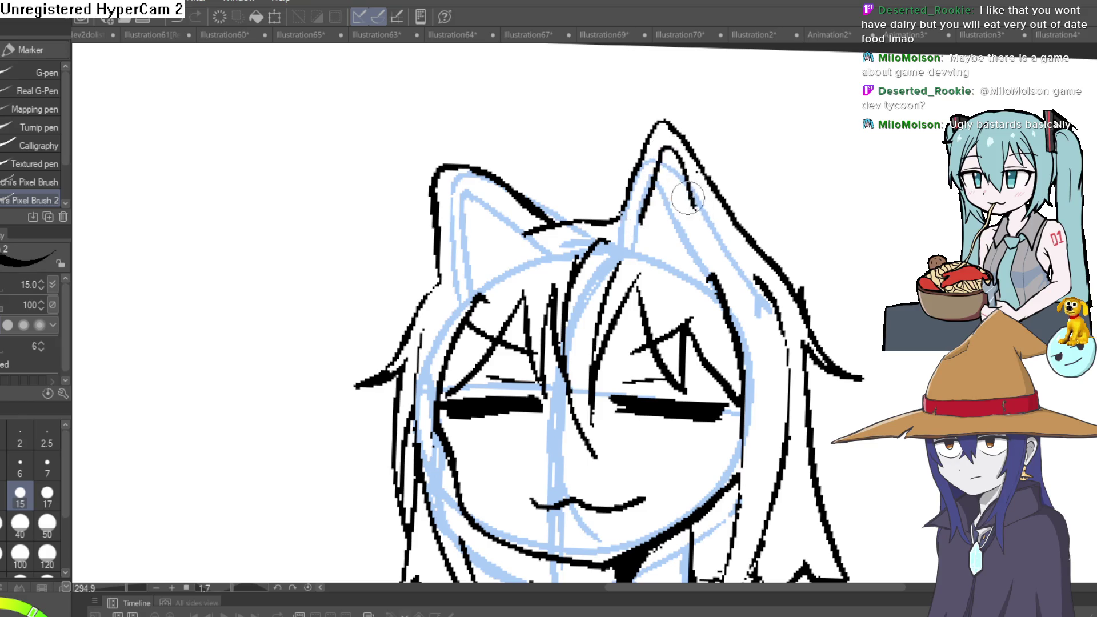
key("ctrl+z")
mouse_move(626, 228)
left_mouse_down()
mouse_move(658, 148)
mouse_move(691, 234)
left_mouse_up()
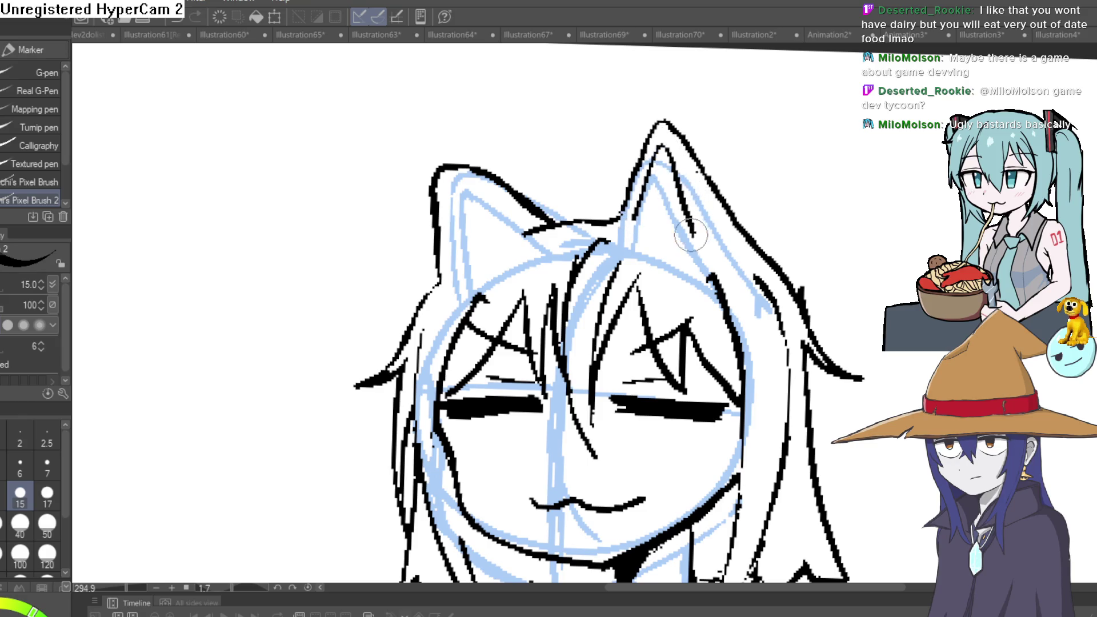
Outline the left ear's top and side, erase nearby stray marks, and add its inner line
mouse_move(545, 220)
left_mouse_down()
mouse_move(441, 163)
mouse_move(420, 214)
mouse_move(443, 281)
left_mouse_up()
key("e")
left_click_drag(446, 238, 412, 167)
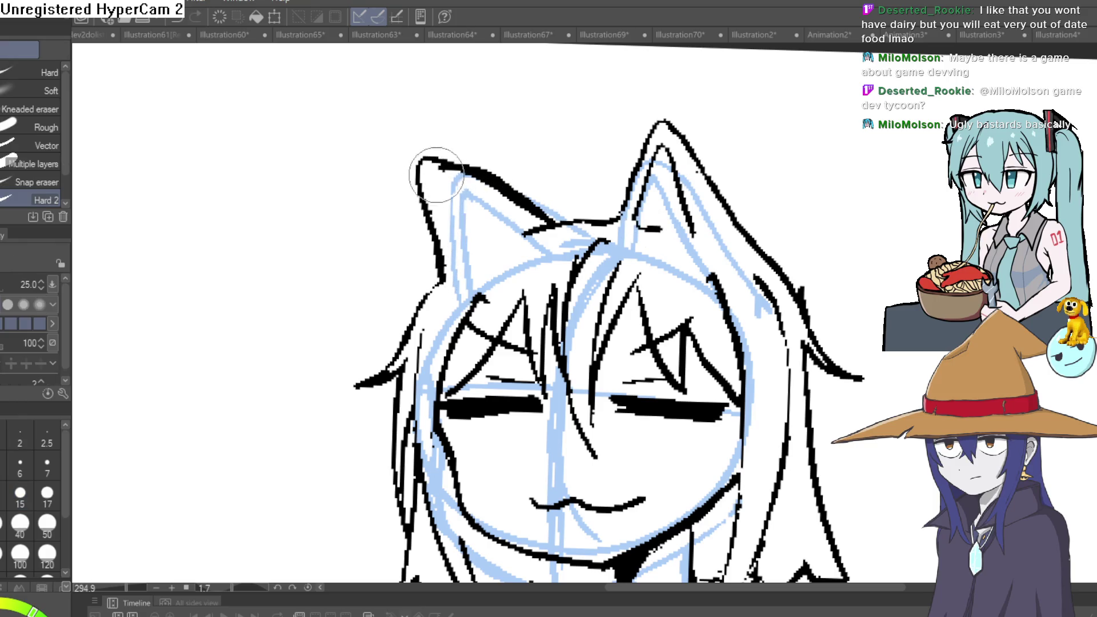
scroll(712, 184, "down", 5)
left_click_drag(803, 196, 798, 213)
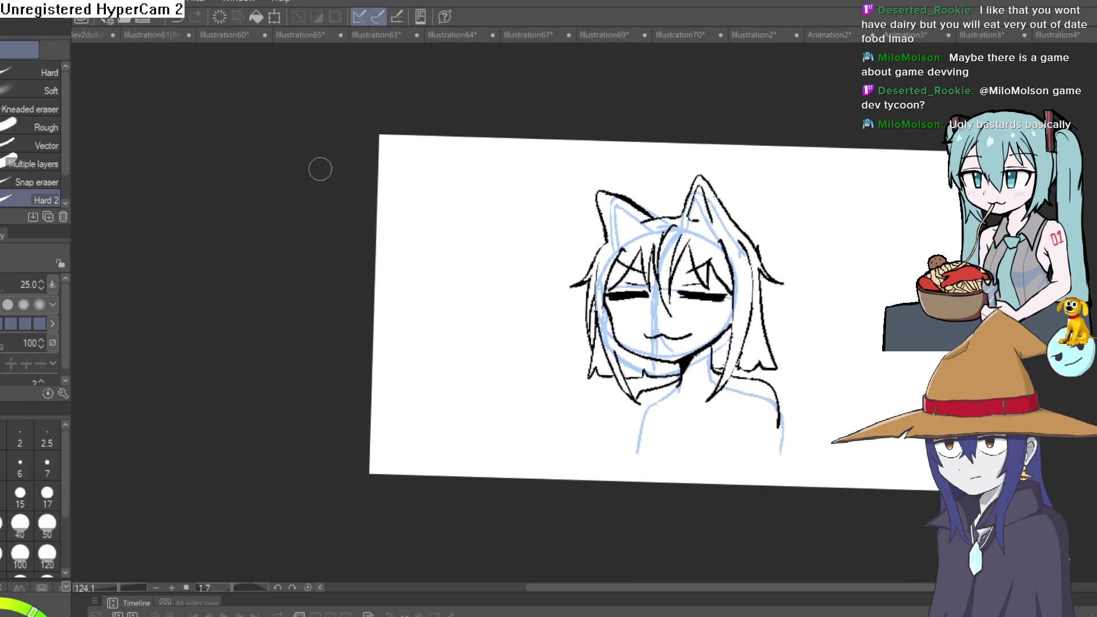
key("p")
scroll(605, 220, "up", 7)
mouse_move(625, 267)
left_mouse_down()
mouse_move(597, 143)
mouse_move(634, 169)
mouse_move(671, 223)
left_mouse_up()
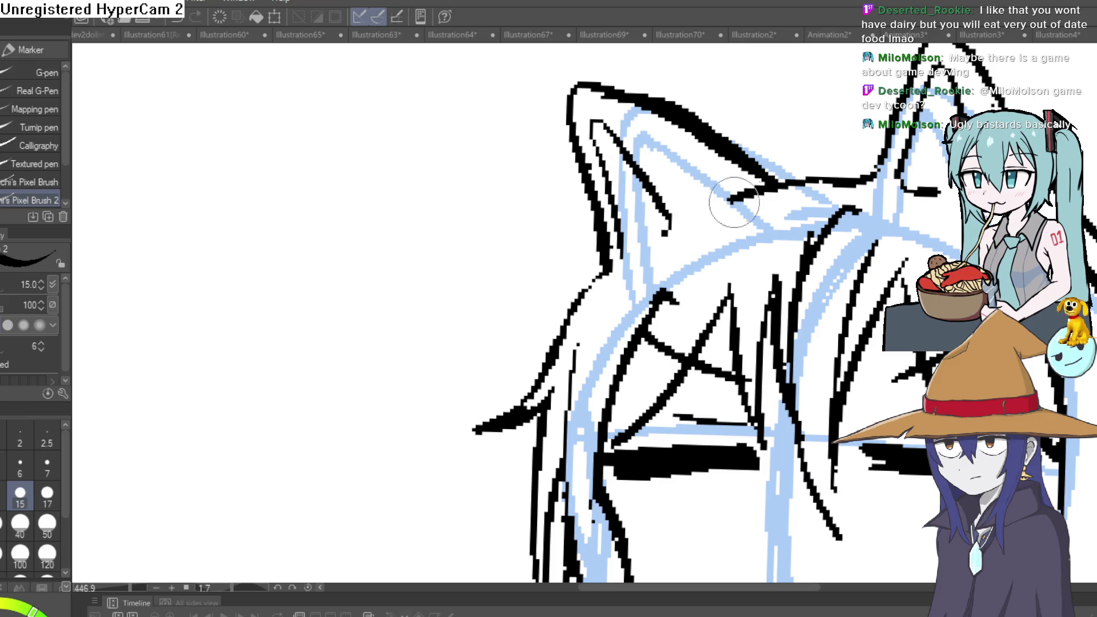
scroll(743, 205, "down", 5)
mouse_move(1027, 246)
left_mouse_down()
mouse_move(827, 246)
mouse_move(765, 269)
mouse_move(747, 262)
mouse_move(771, 248)
left_mouse_up()
Review the inked head, then hide the blue sketch lines so only black line art shows
scroll(796, 259, "up", 5)
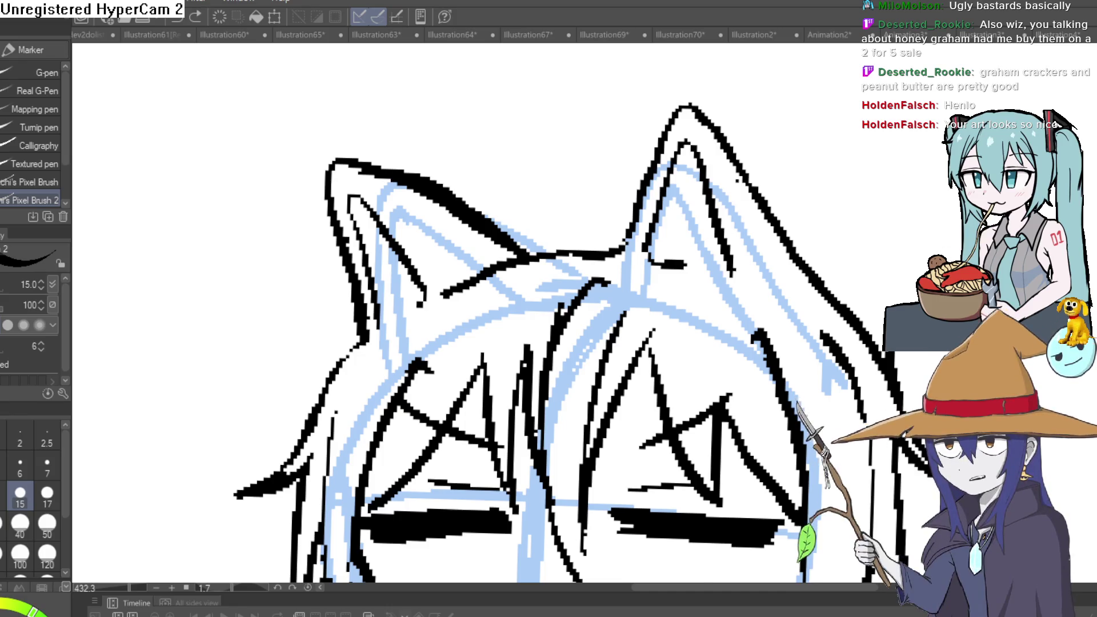
scroll(898, 268, "down", 5)
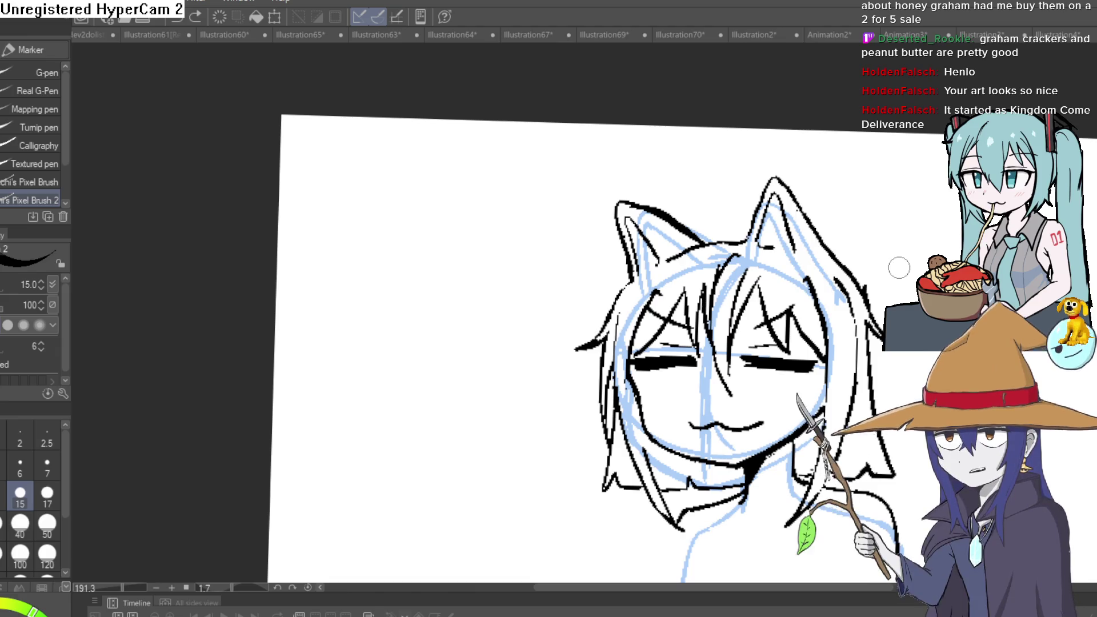
mouse_move(898, 268)
left_mouse_down()
mouse_move(827, 327)
mouse_move(791, 316)
left_mouse_up()
scroll(790, 316, "up", 2)
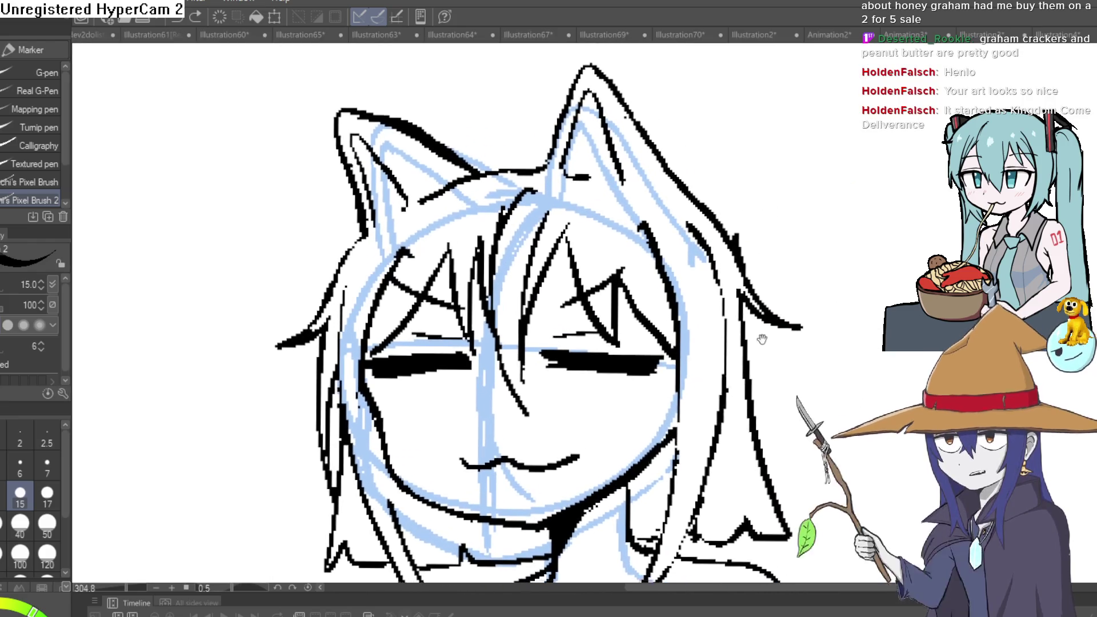
key("Delete")
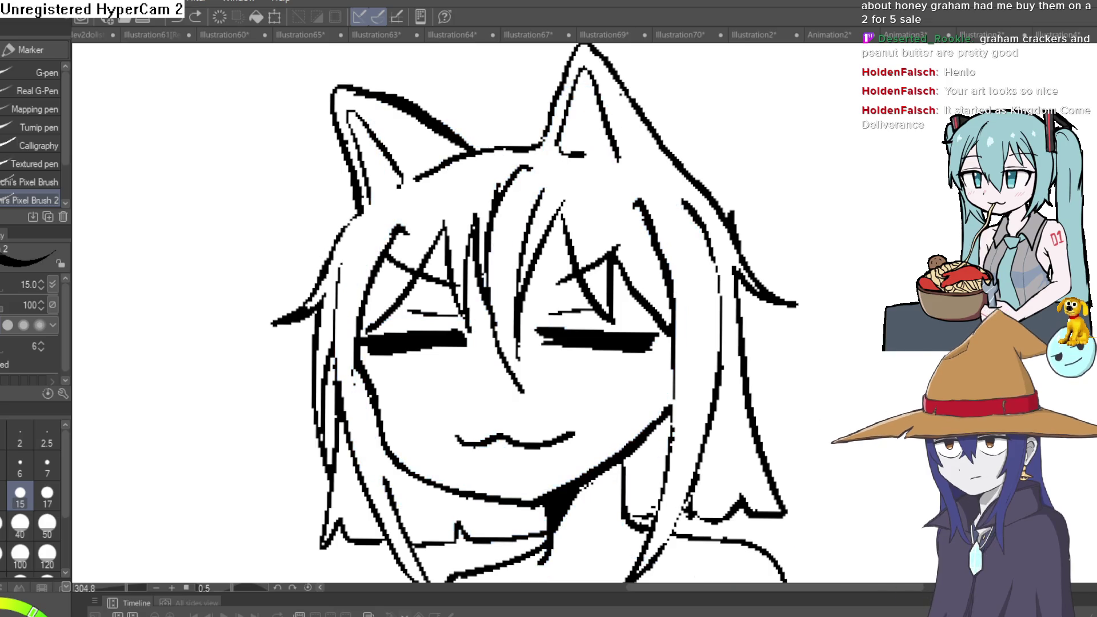
key("ctrl+0")
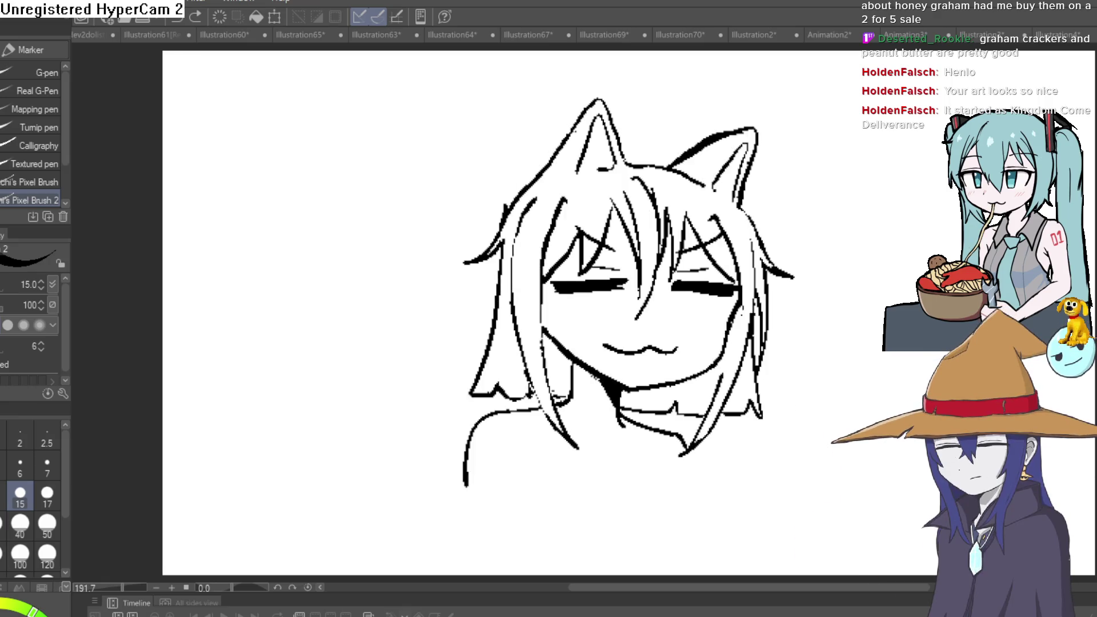
key("h")
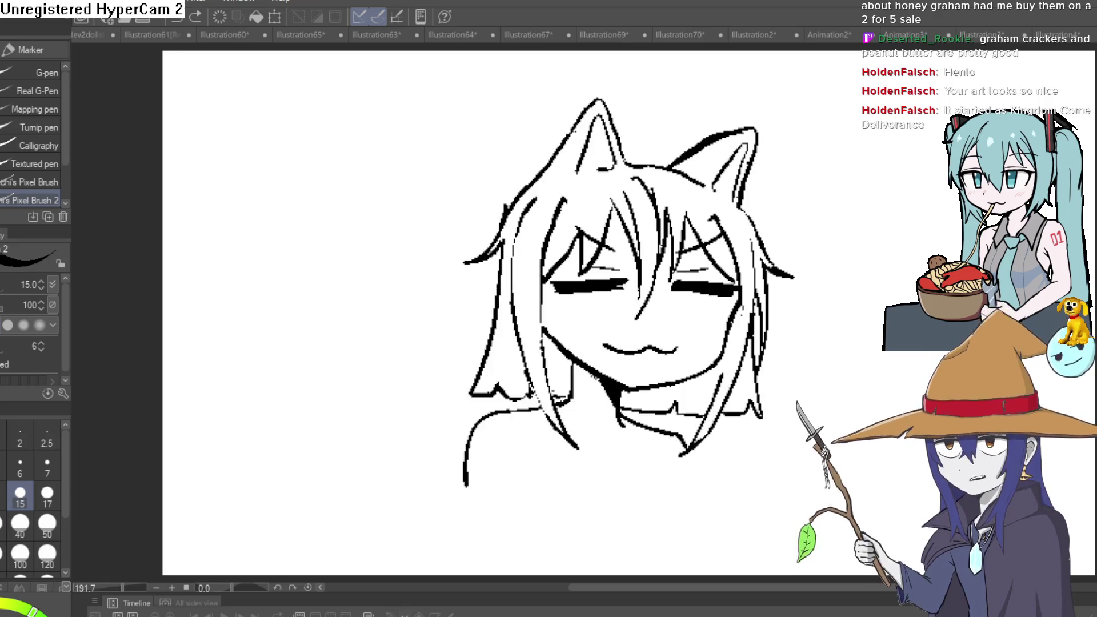
key("h")
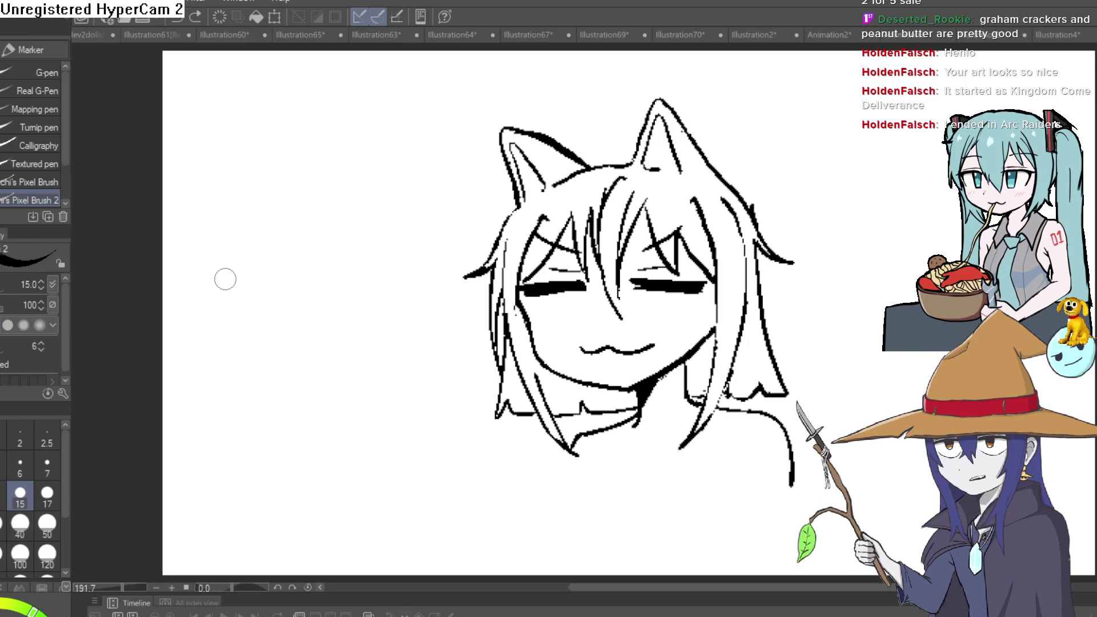
scroll(543, 317, "up", 3)
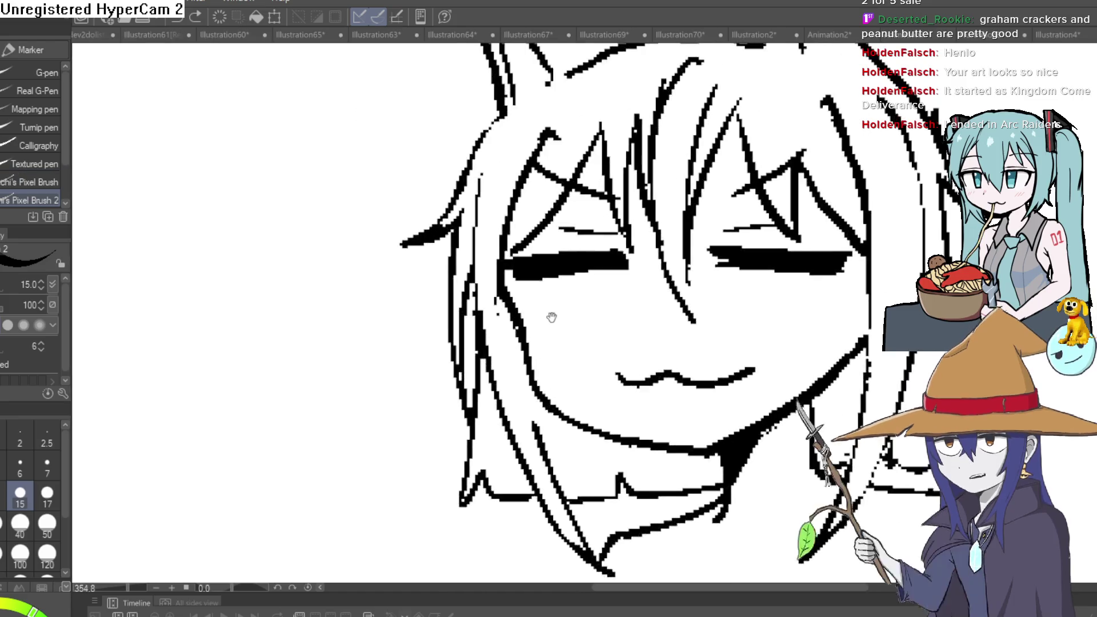
Rotate and zoom the canvas around the face while switching between eraser and pixel pen
left_click_drag(551, 317, 537, 280)
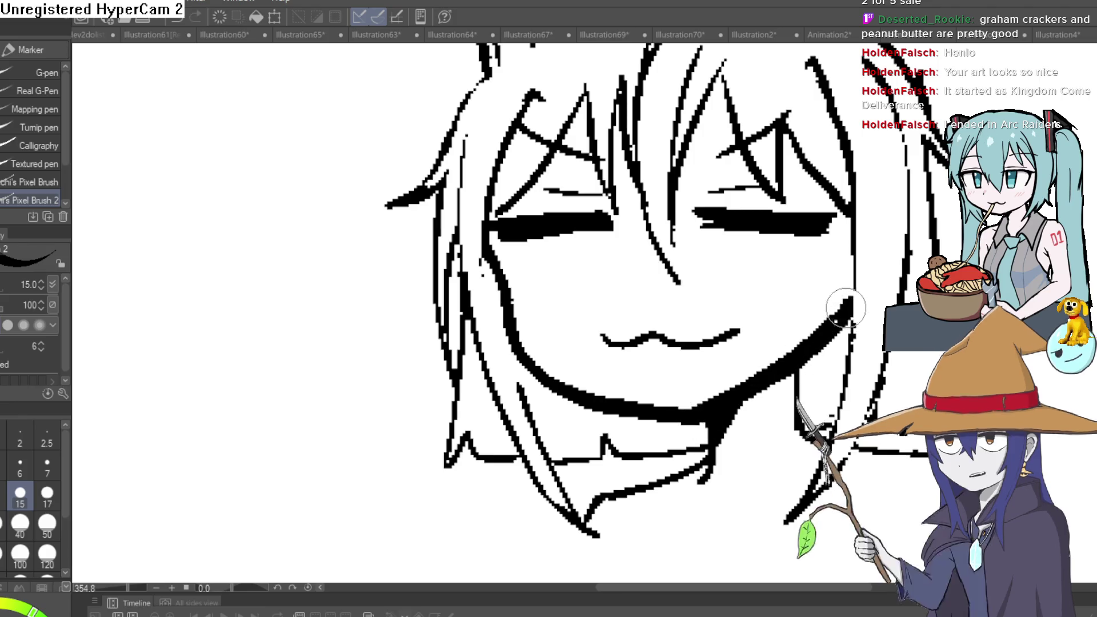
key("e")
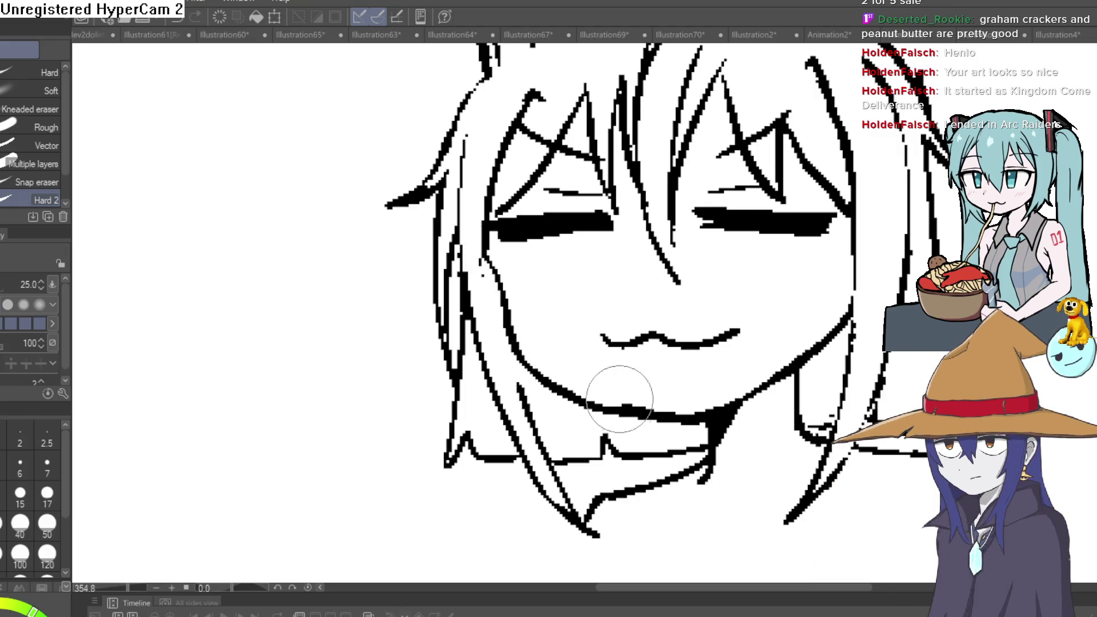
key("p")
mouse_move(233, 201)
left_mouse_down()
mouse_move(205, 320)
mouse_move(366, 543)
left_mouse_up()
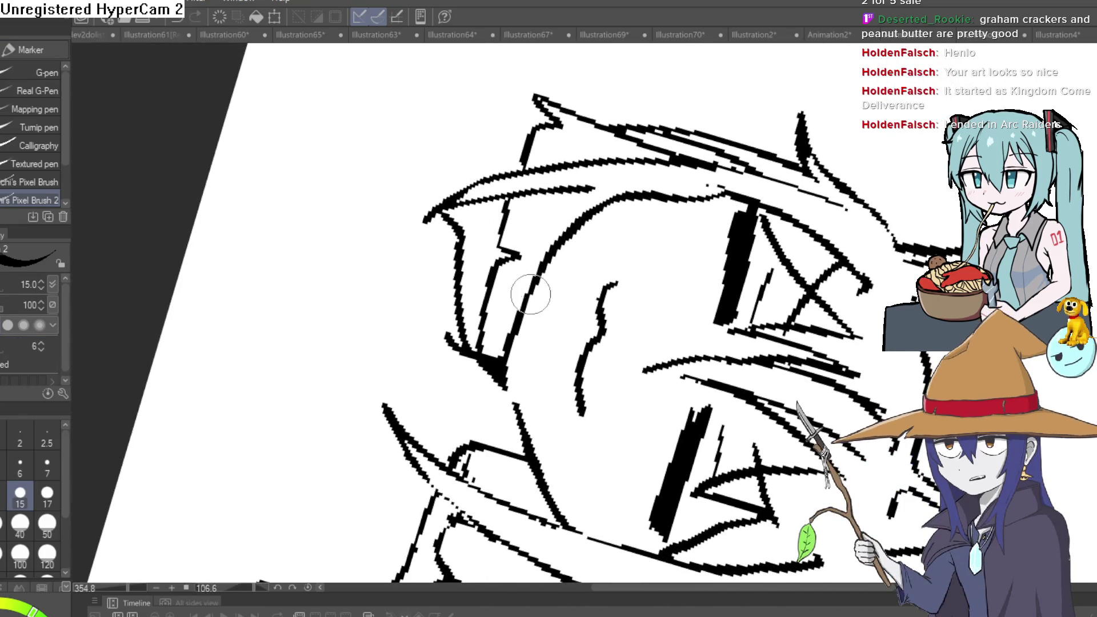
mouse_move(654, 258)
left_mouse_down()
mouse_move(606, 189)
mouse_move(663, 237)
left_mouse_up()
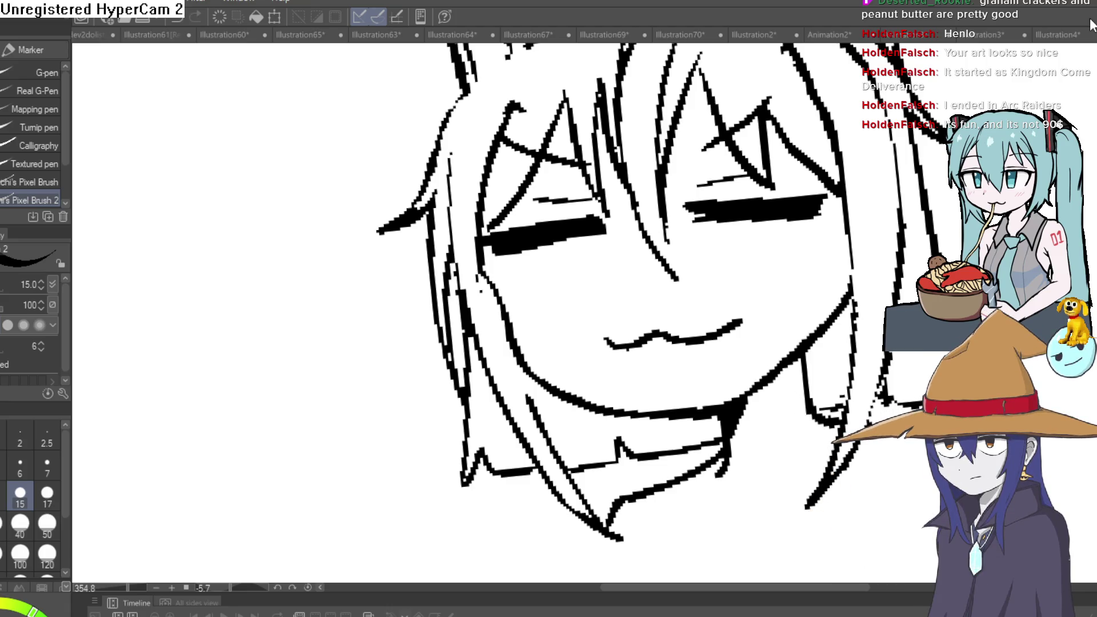
mouse_move(835, 331)
left_mouse_down()
mouse_move(766, 313)
mouse_move(804, 211)
mouse_move(737, 166)
mouse_move(627, 140)
left_mouse_up()
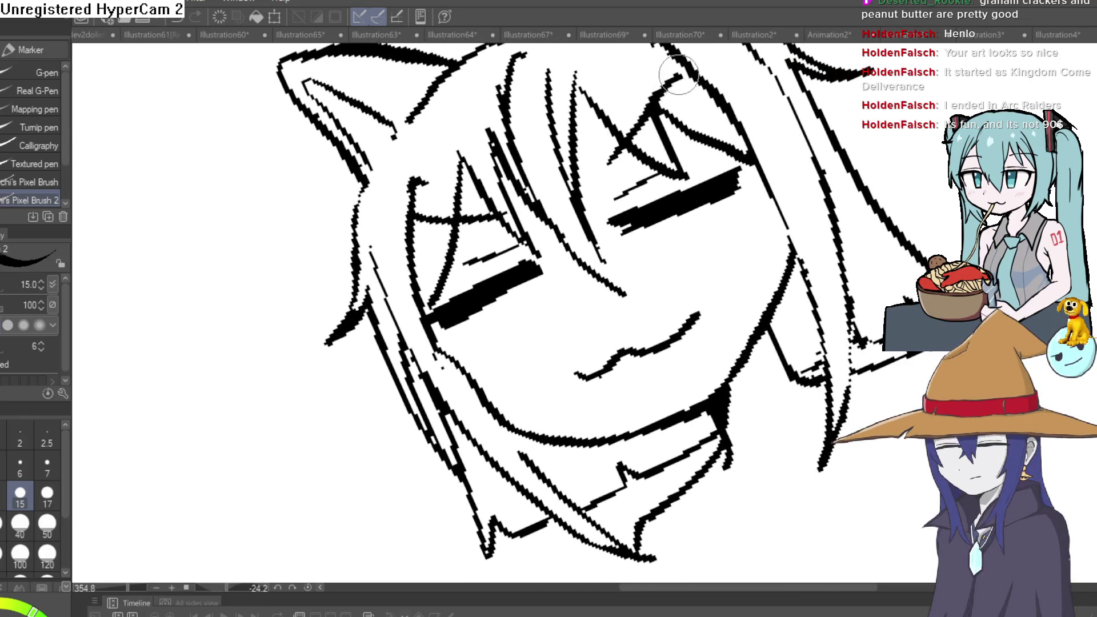
mouse_move(818, 102)
left_mouse_down()
mouse_move(829, 171)
mouse_move(800, 261)
mouse_move(769, 292)
mouse_move(571, 393)
mouse_move(649, 369)
mouse_move(693, 257)
mouse_move(643, 269)
mouse_move(640, 252)
left_mouse_up()
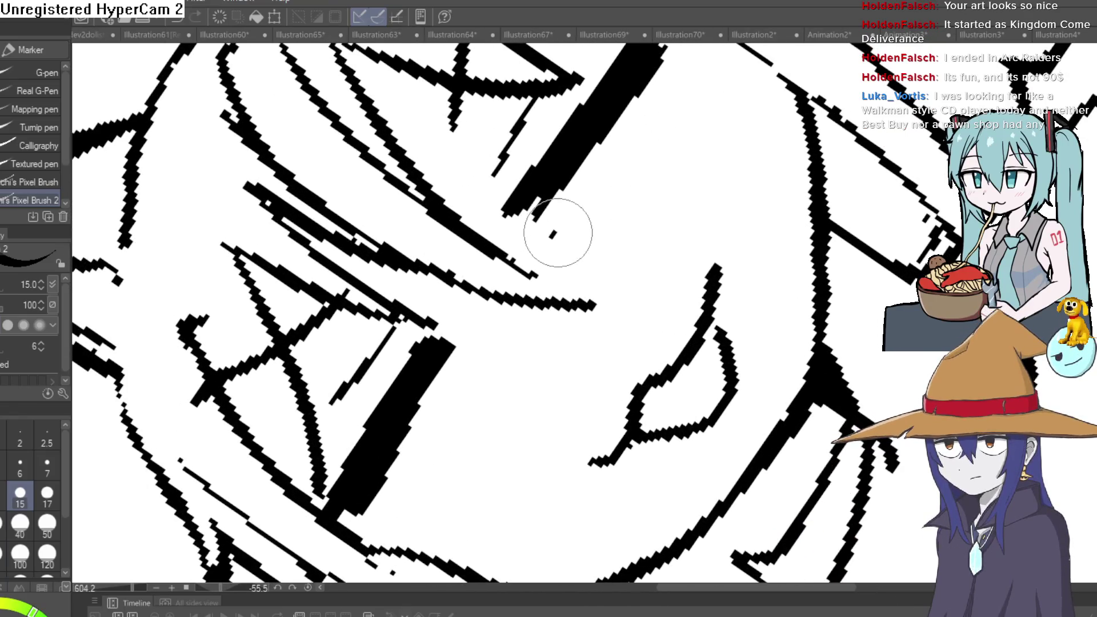
Thicken the hair's bottom edge on the right and erase the small stray marks beside it
key("ctrl+minus")
left_click_drag(457, 413, 754, 277)
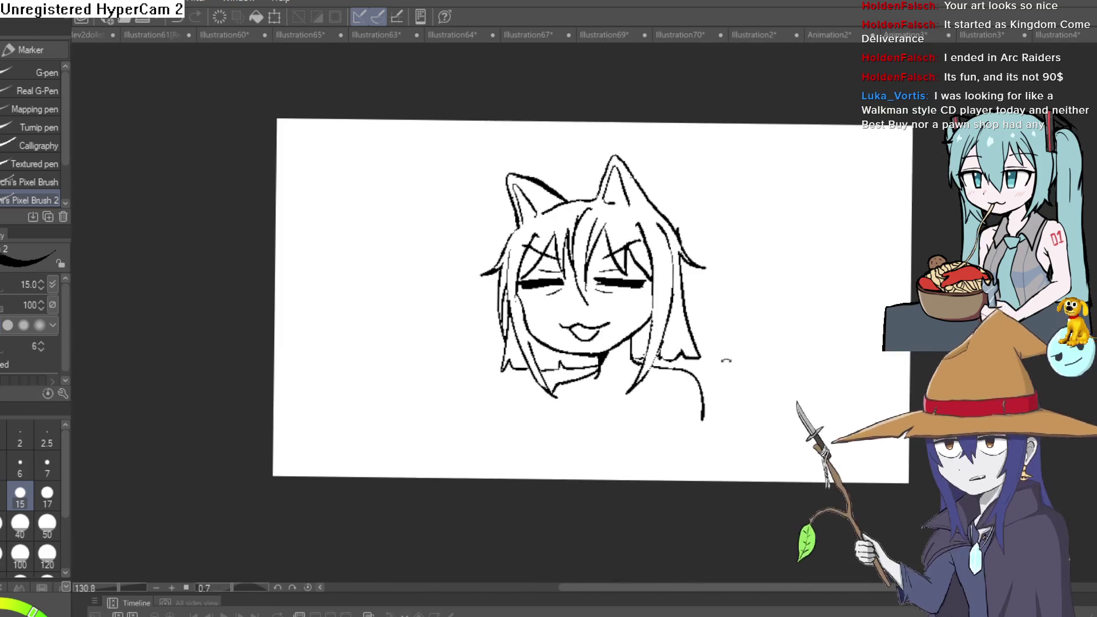
scroll(703, 277, "up", 5)
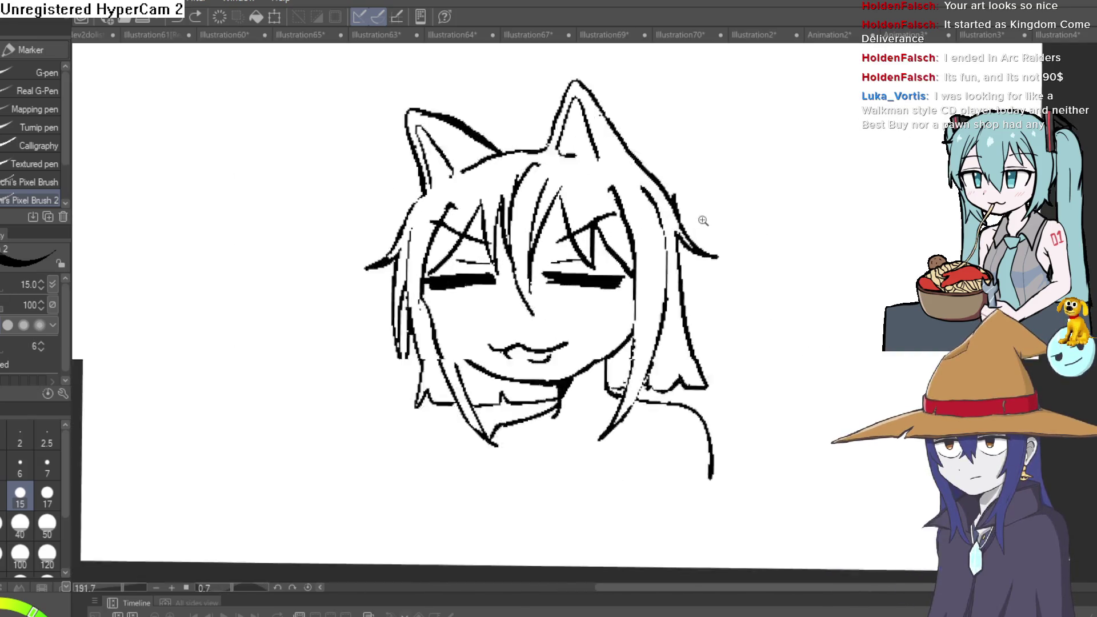
left_click_drag(722, 464, 627, 466)
key("e")
left_click(674, 449)
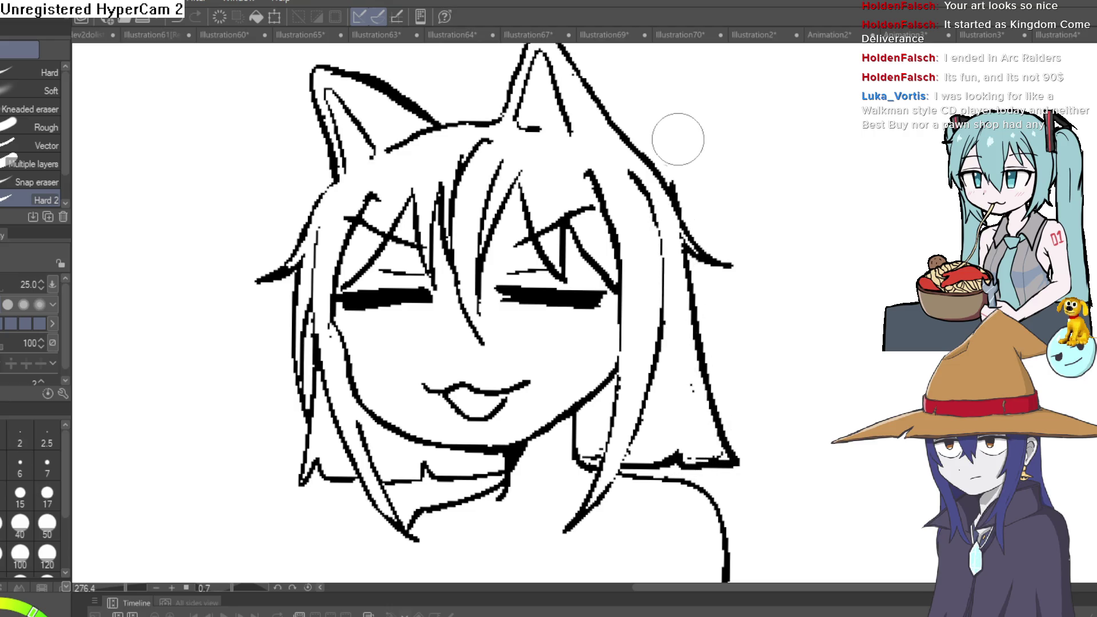
scroll(678, 140, "down", 5)
mouse_move(742, 183)
left_mouse_down()
mouse_move(775, 225)
mouse_move(775, 202)
left_mouse_up()
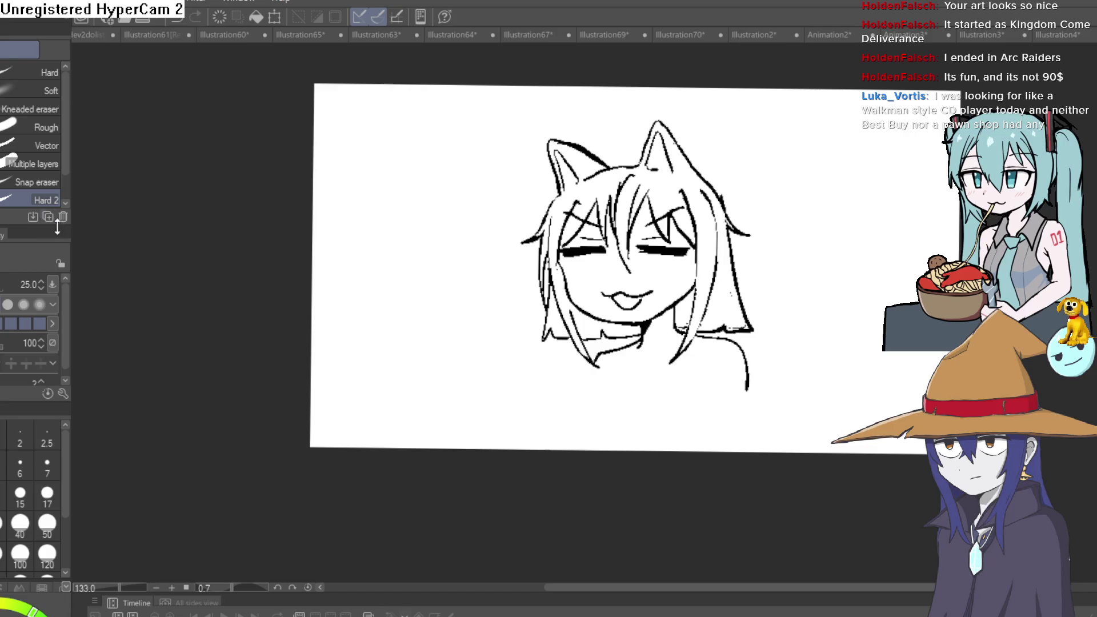
Draw the iris loop under the left eyelid, undoing the earlier loop attempts
key("p")
scroll(699, 251, "up", 5)
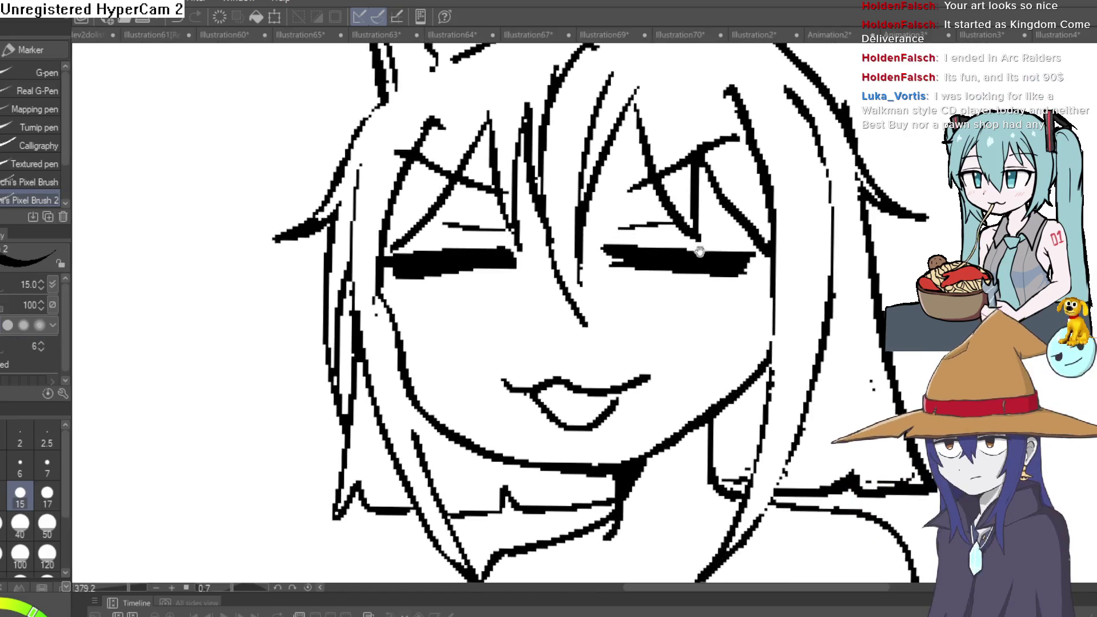
left_click_drag(699, 251, 697, 296)
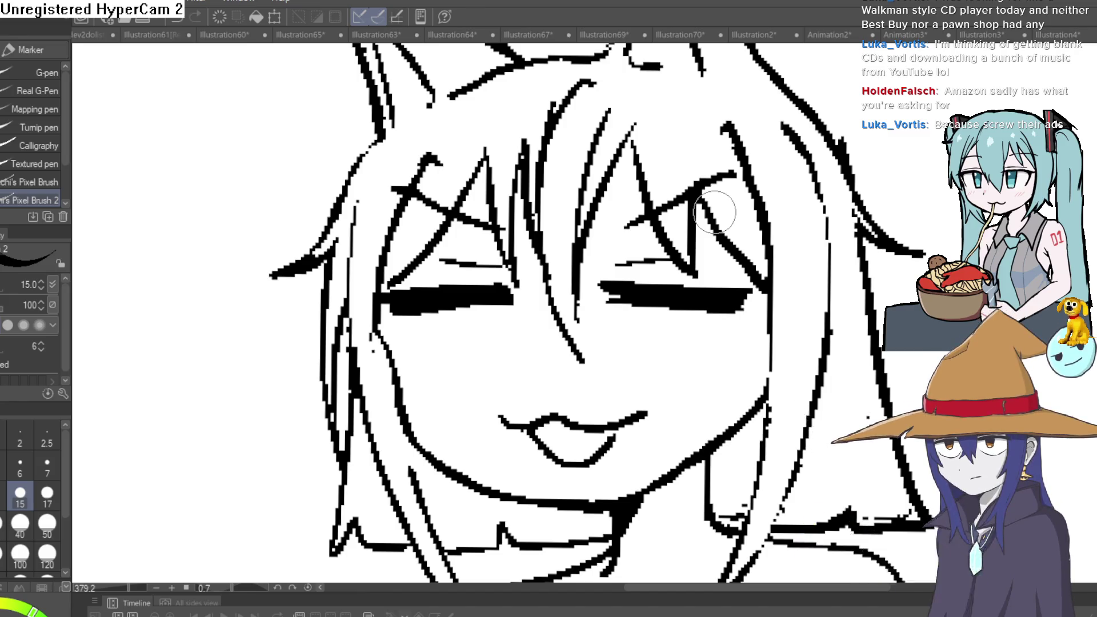
mouse_move(660, 316)
left_mouse_down()
mouse_move(704, 356)
mouse_move(708, 314)
left_mouse_up()
key("ctrl+z")
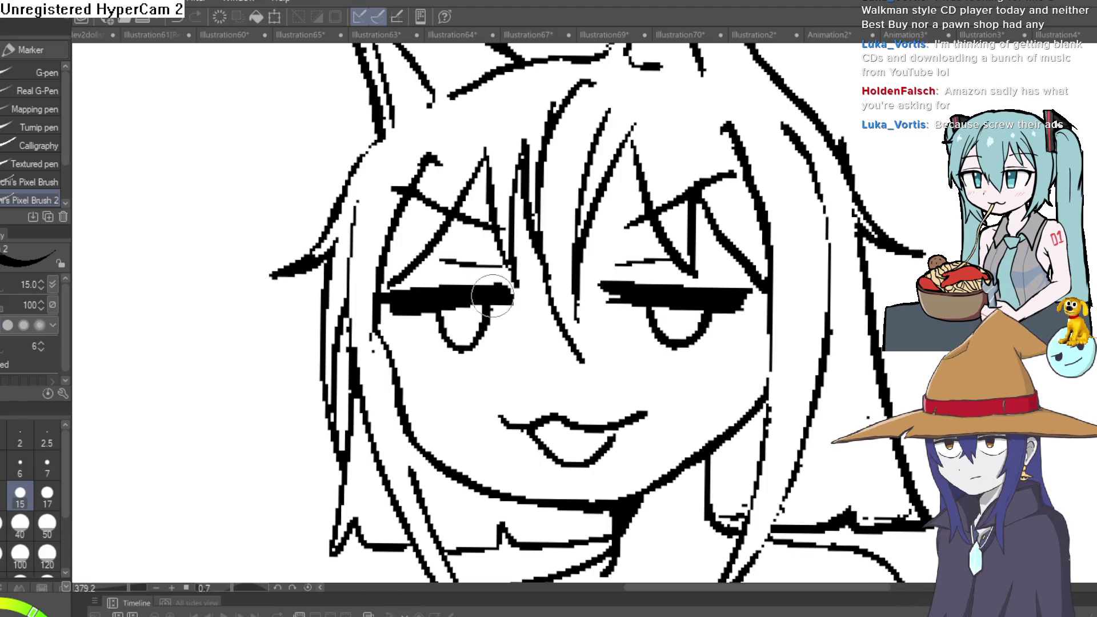
key("ctrl+z")
left_click_drag(437, 307, 495, 301)
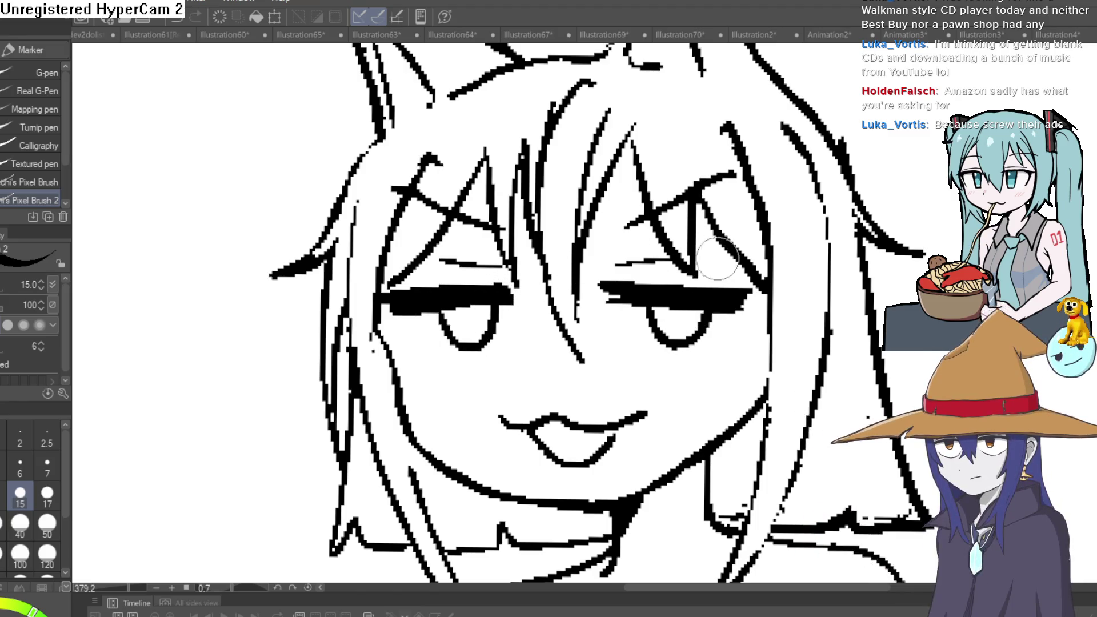
Fill in the right eye's pupil and erase the pupil blob from the left eye
scroll(717, 260, "up", 5)
left_click_drag(789, 225, 801, 191)
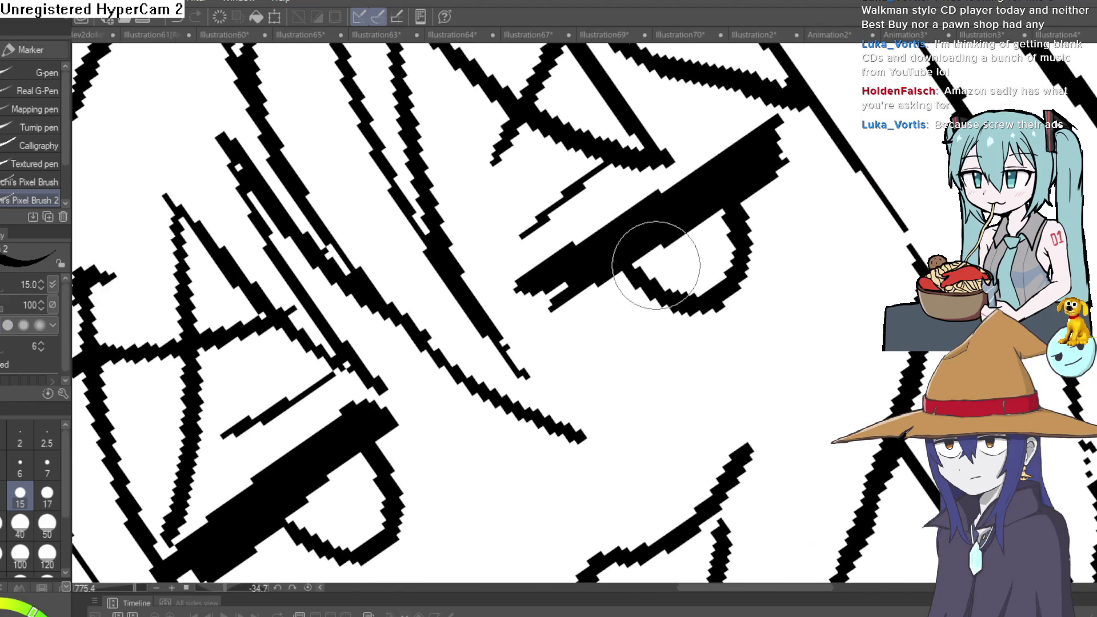
left_click_drag(656, 265, 661, 238)
left_click_drag(544, 347, 715, 199)
left_click_drag(474, 335, 480, 341)
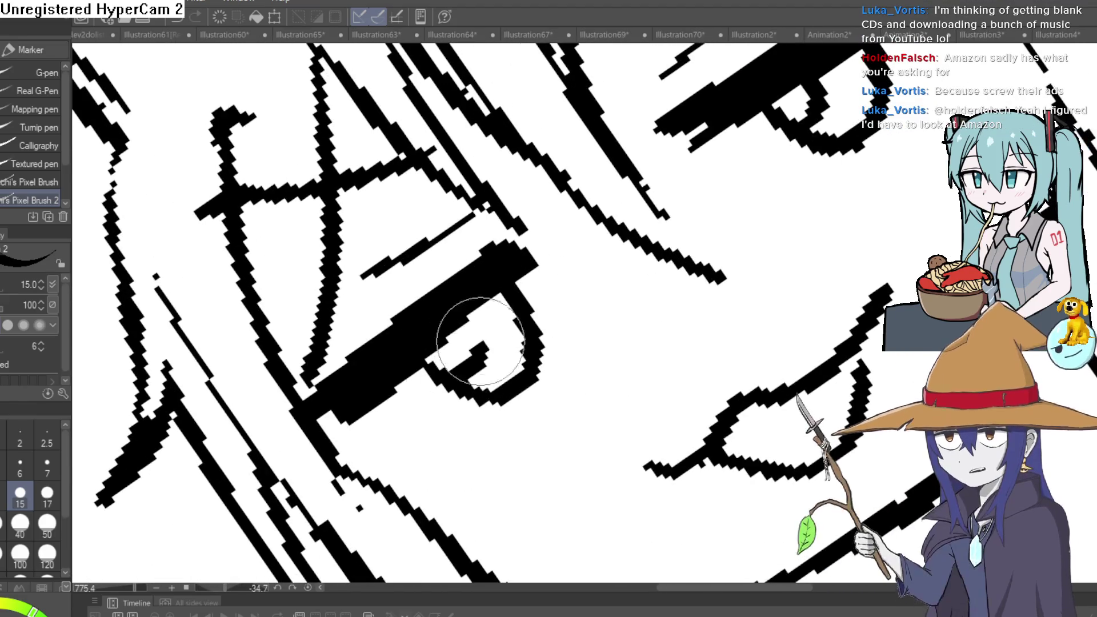
key("e")
left_click_drag(435, 372, 478, 351)
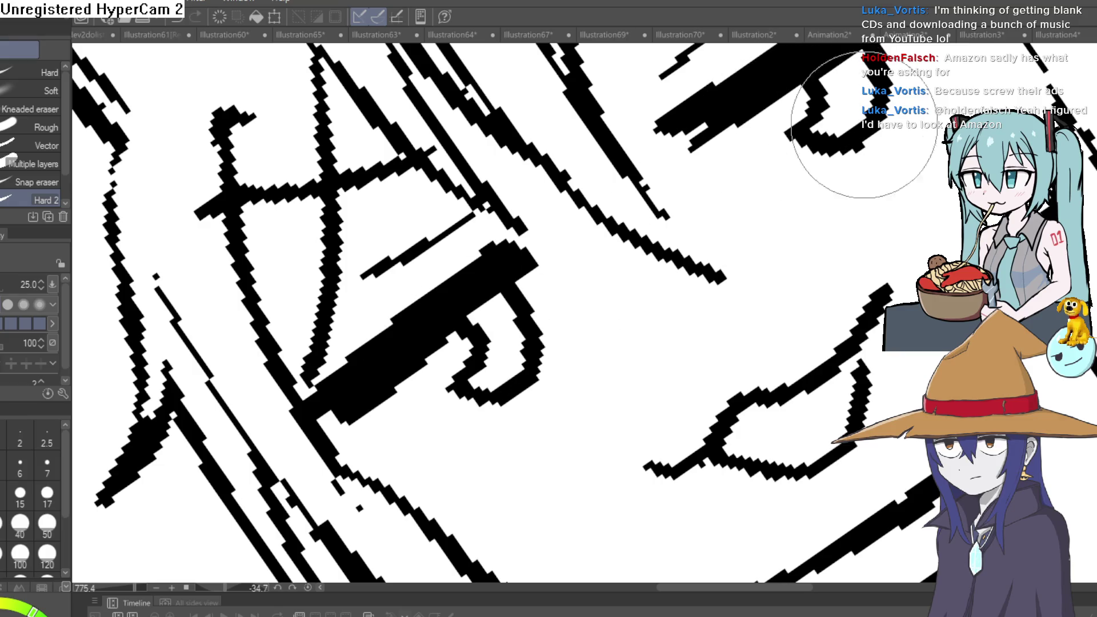
scroll(864, 125, "down", 5)
left_click_drag(857, 338, 788, 323)
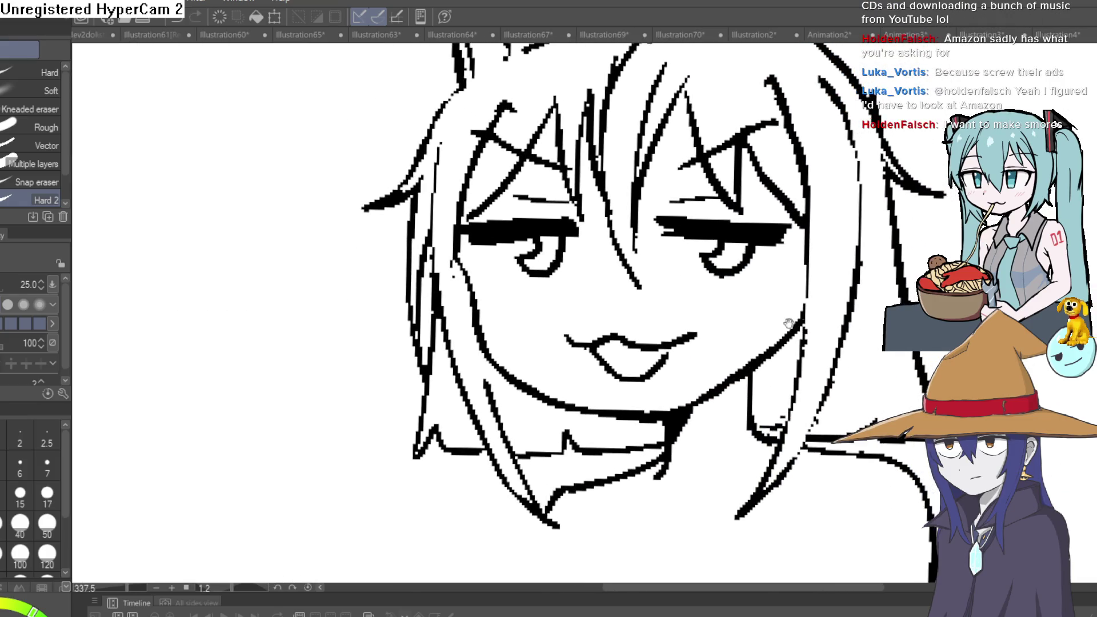
Draw a lower lash line under the right eye
key("p")
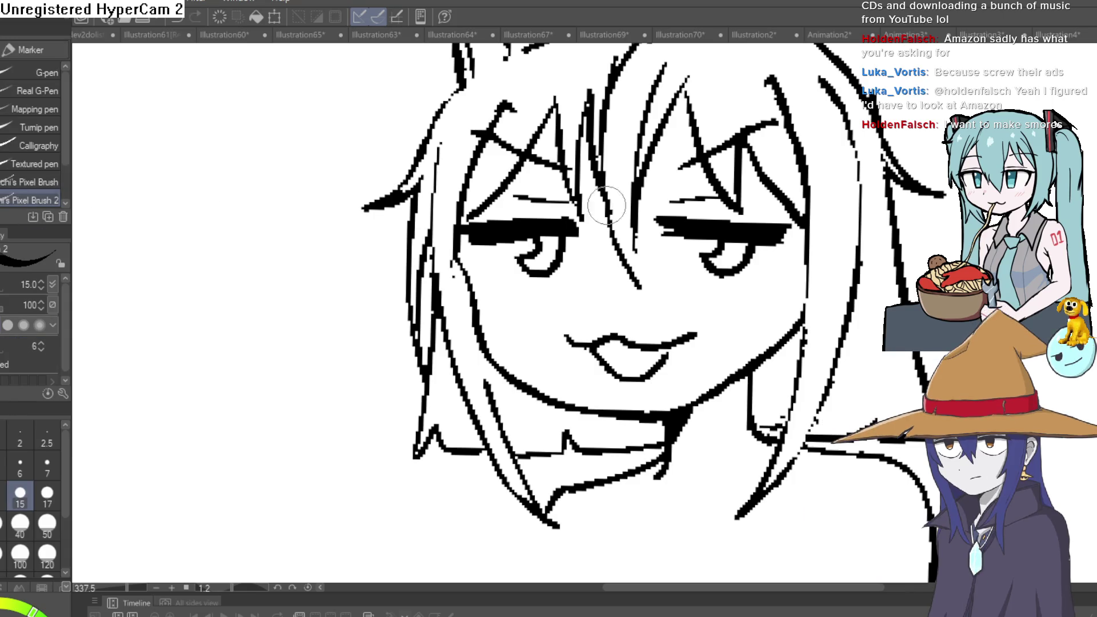
scroll(607, 206, "up", 3)
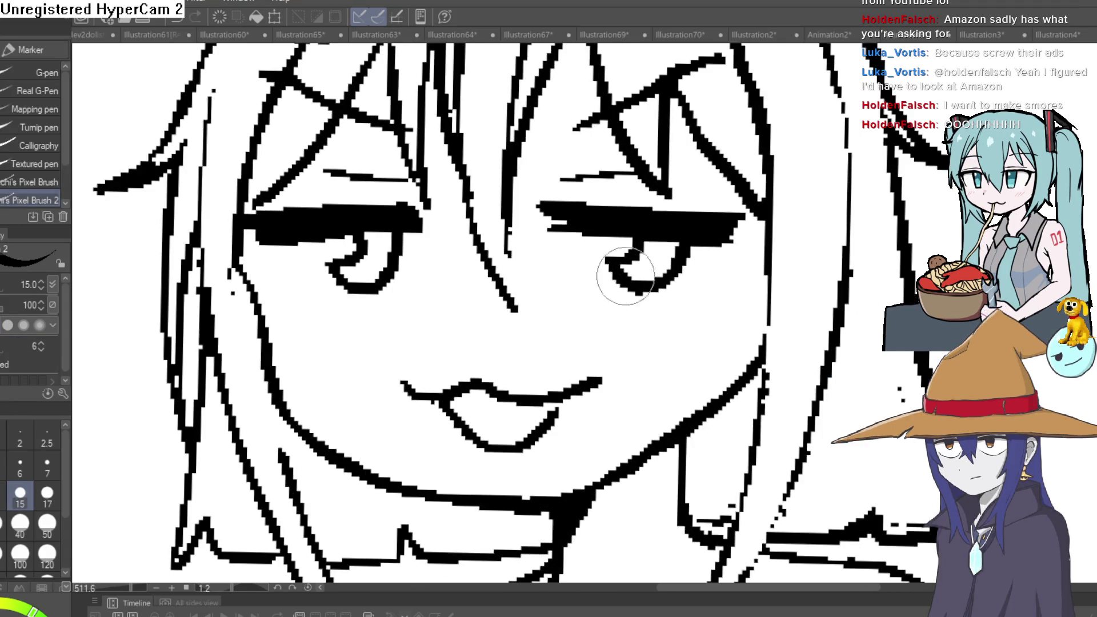
mouse_move(558, 276)
left_mouse_down()
mouse_move(661, 310)
mouse_move(719, 276)
left_mouse_up()
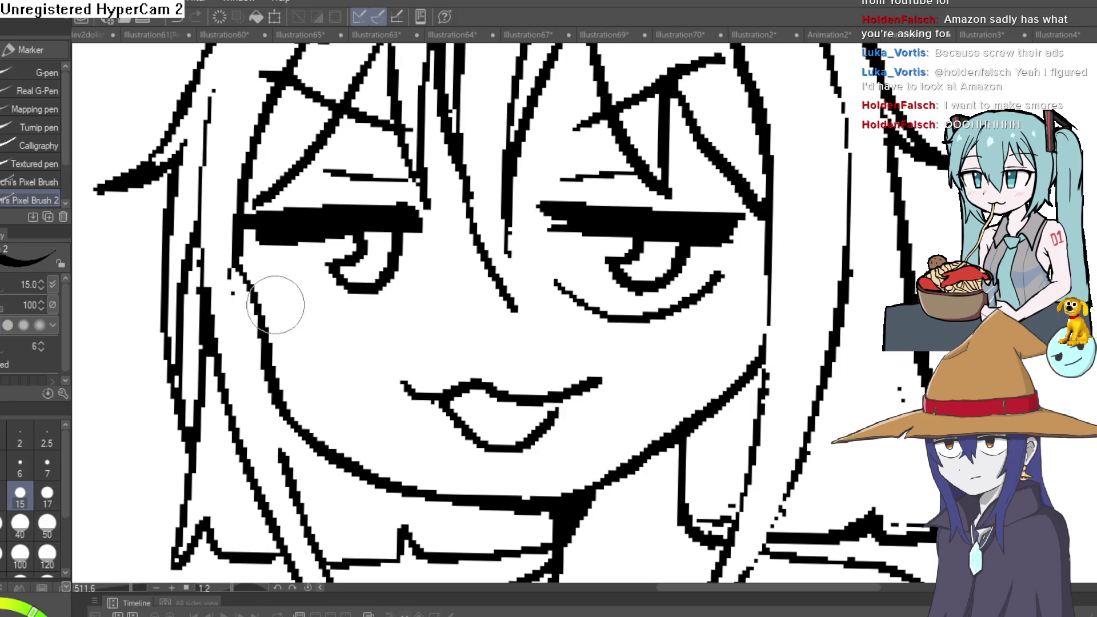
scroll(456, 260, "down", 8)
mouse_move(456, 259)
left_mouse_down()
mouse_move(435, 309)
mouse_move(480, 228)
left_mouse_up()
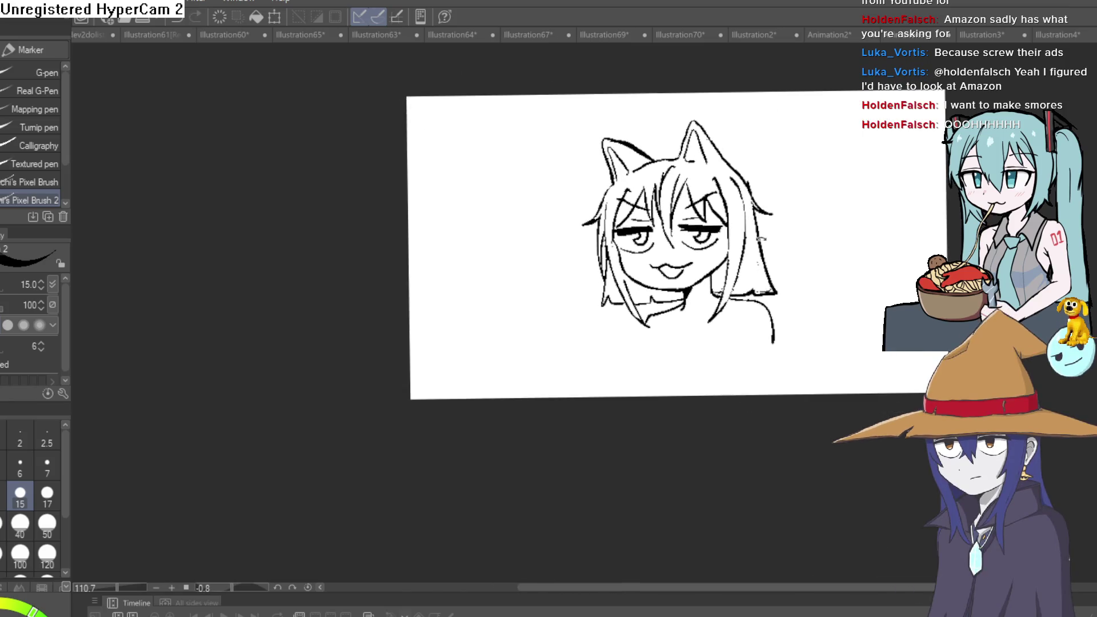
Tilt the canvas slightly to check the winking eyes
mouse_move(741, 248)
left_mouse_down()
mouse_move(739, 272)
mouse_move(755, 240)
left_mouse_up()
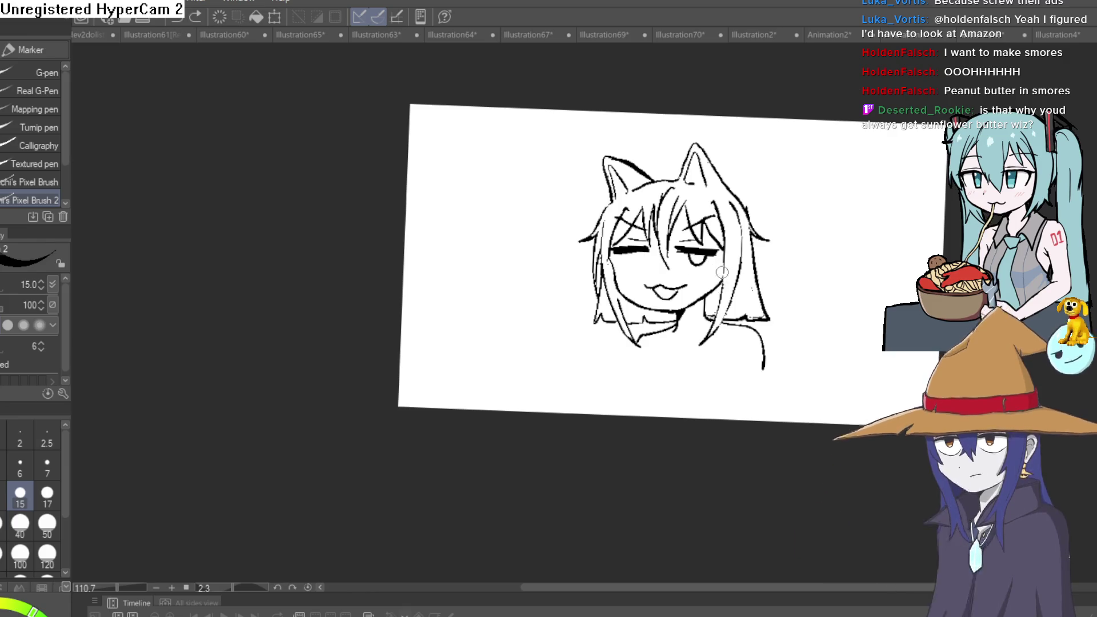
Redraw the right jaw line as a bold stroke on the tilted canvas
scroll(721, 270, "up", 5)
mouse_move(849, 191)
left_mouse_down()
mouse_move(563, 169)
mouse_move(569, 265)
mouse_move(640, 372)
left_mouse_up()
left_click_drag(707, 396, 834, 347)
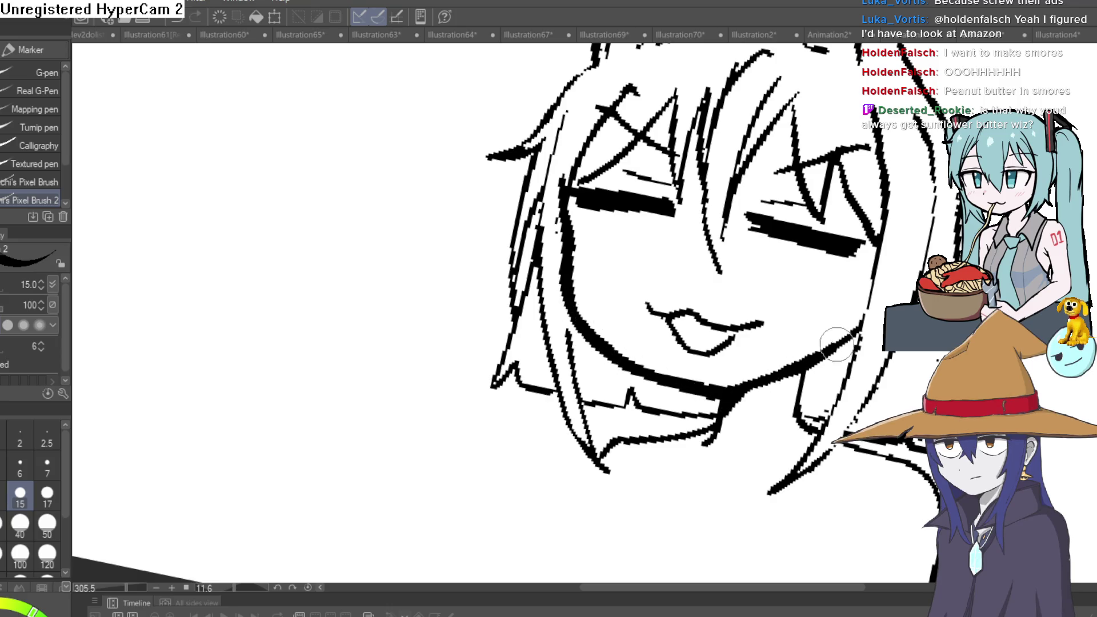
mouse_move(597, 72)
left_mouse_down()
mouse_move(692, 97)
mouse_move(766, 153)
mouse_move(634, 80)
left_mouse_up()
Thin the thick left jaw line, then switch to the Illustration60 document
key("e")
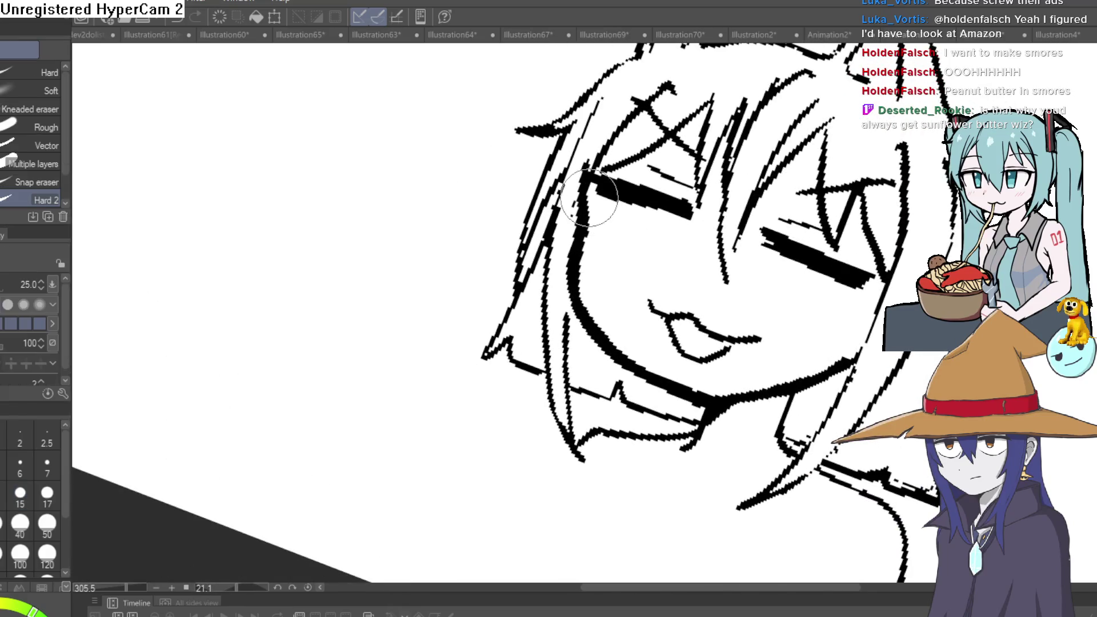
left_click_drag(594, 318, 673, 376)
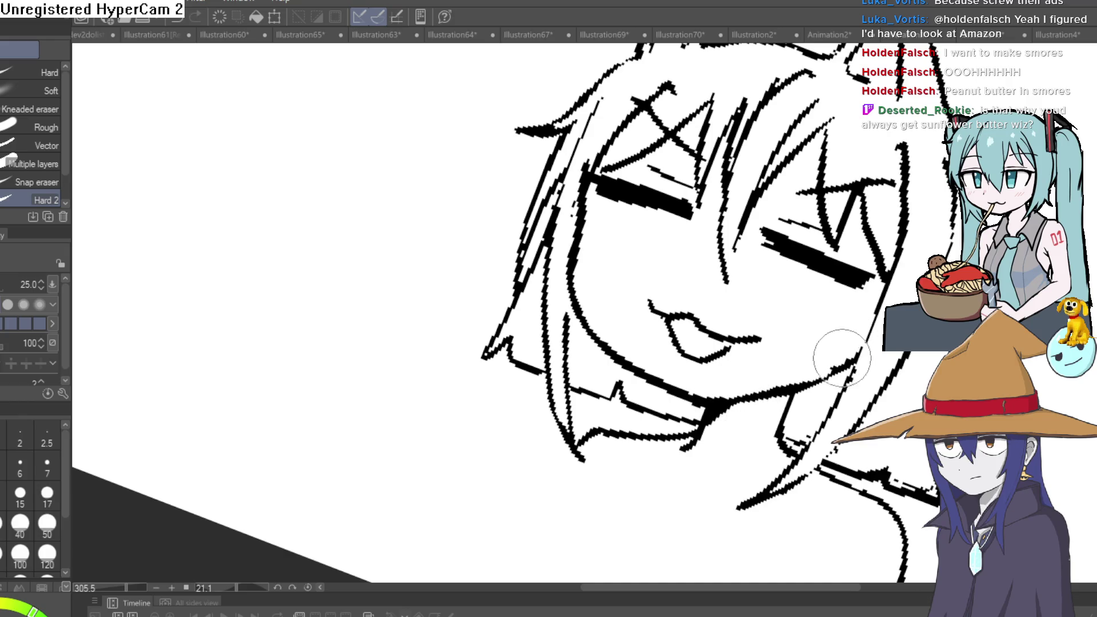
scroll(839, 357, "down", 5)
mouse_move(857, 257)
left_mouse_down()
mouse_move(876, 211)
mouse_move(805, 145)
mouse_move(795, 145)
mouse_move(806, 169)
mouse_move(818, 169)
mouse_move(796, 190)
mouse_move(737, 155)
left_mouse_up()
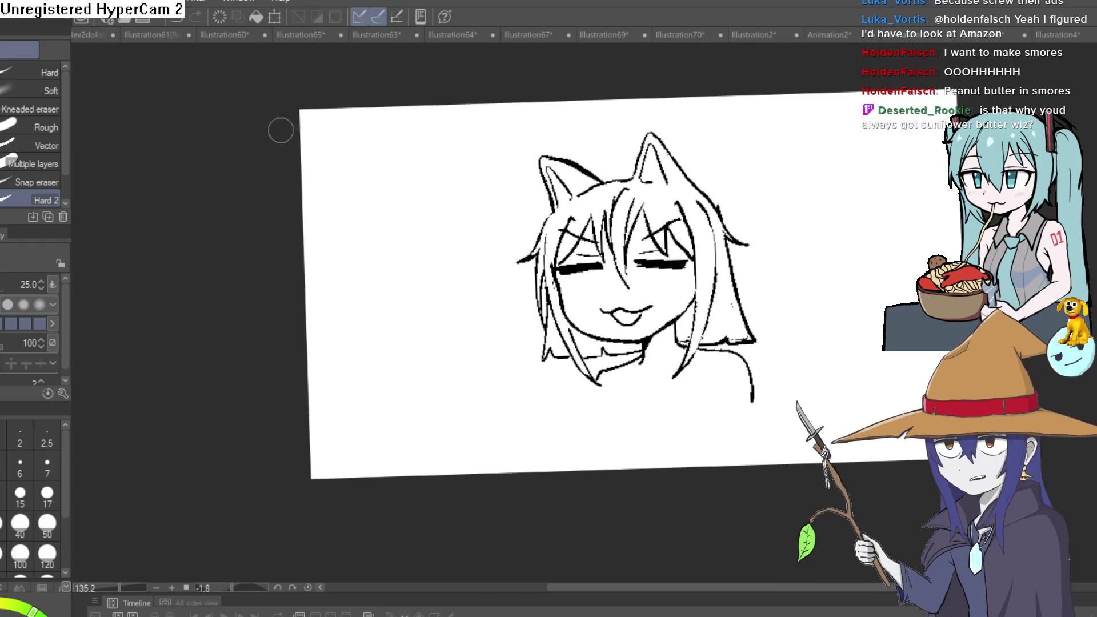
left_click(237, 35)
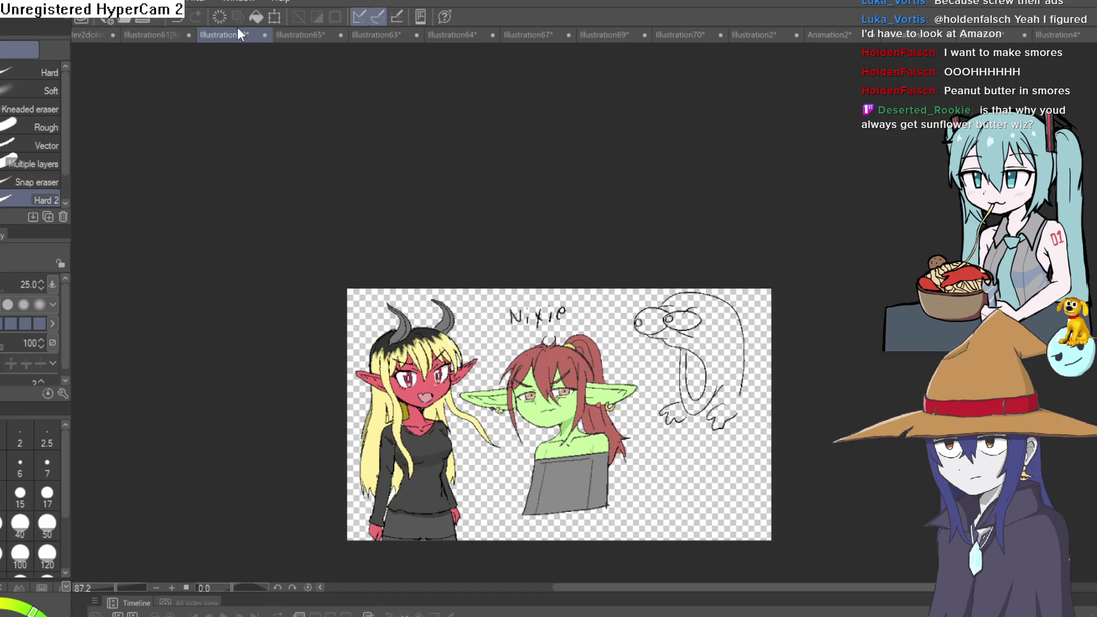
Pan the Illustration60 canvas to bring the goblin girl illustration into view
scroll(575, 377, "up", 5)
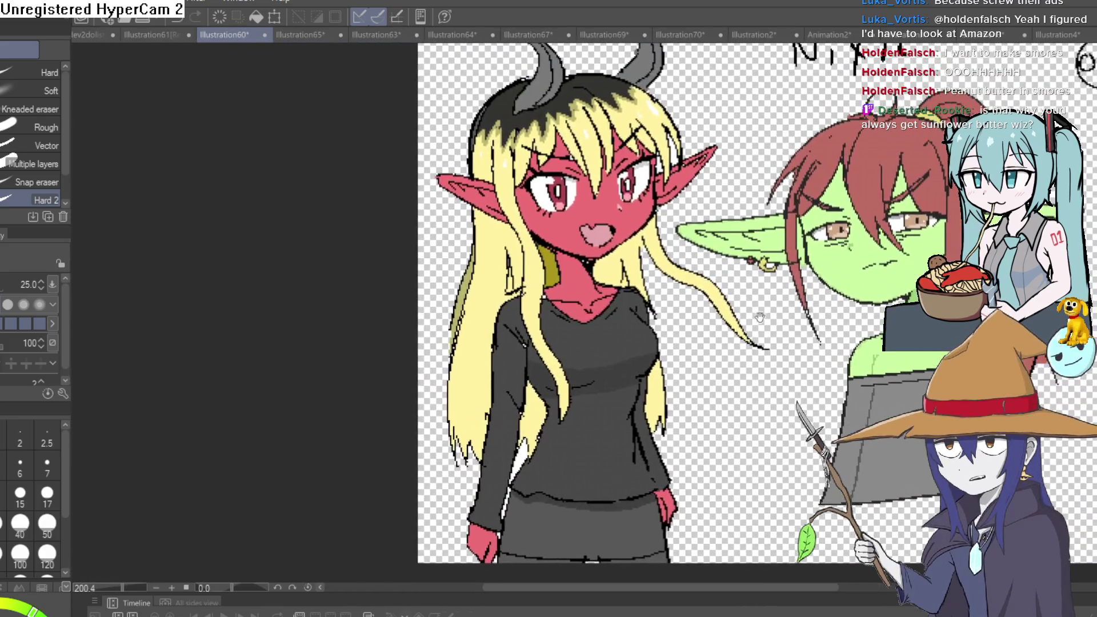
left_click_drag(759, 317, 533, 357)
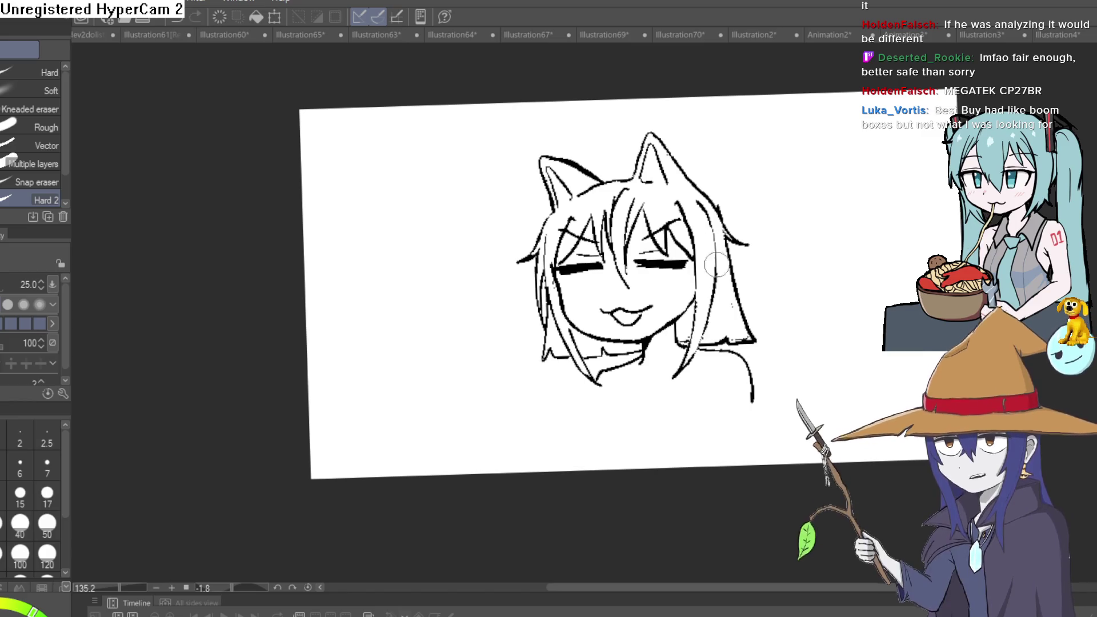
Zoom in on the face and erase along the jawline to thin and trim it
key("p")
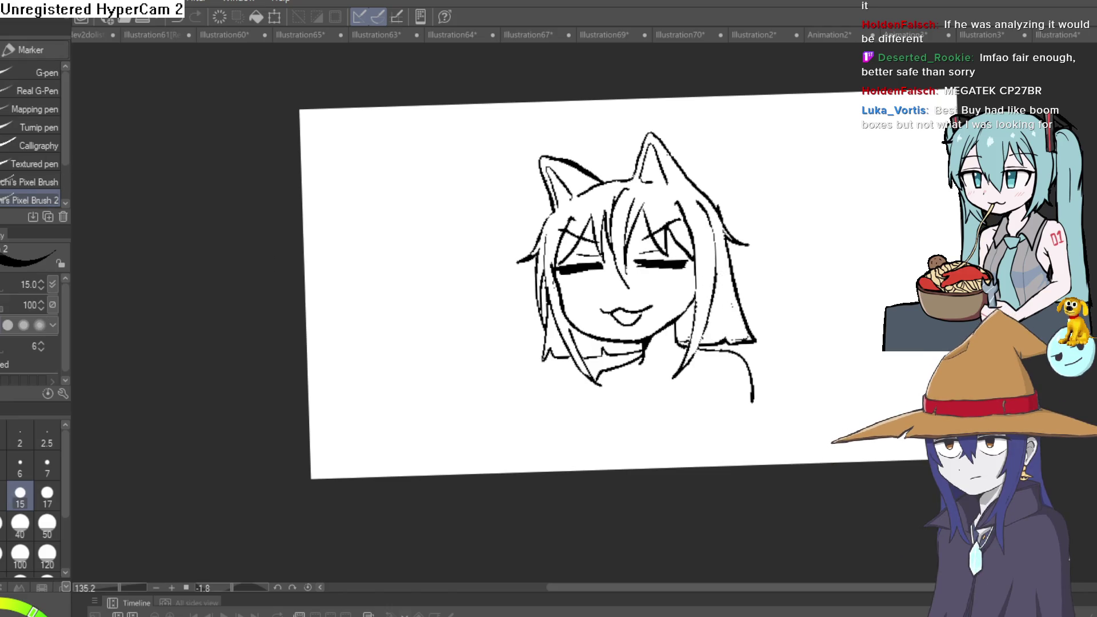
mouse_move(744, 301)
left_mouse_down()
mouse_move(807, 289)
mouse_move(771, 240)
mouse_move(796, 245)
mouse_move(733, 255)
left_mouse_up()
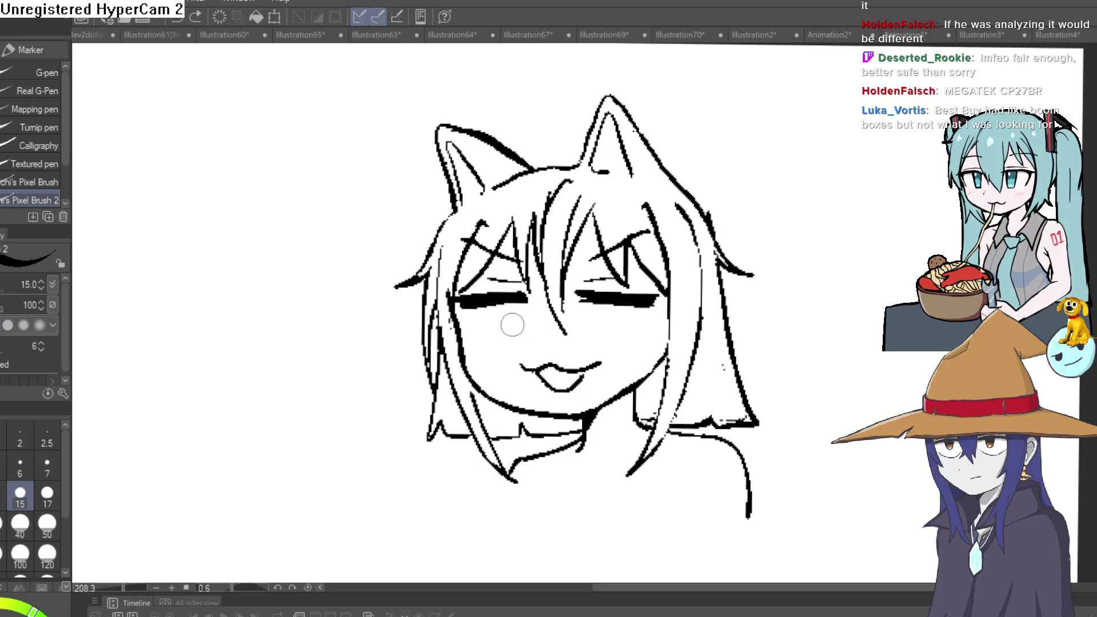
left_click_drag(571, 346, 565, 332)
scroll(564, 332, "up", 3)
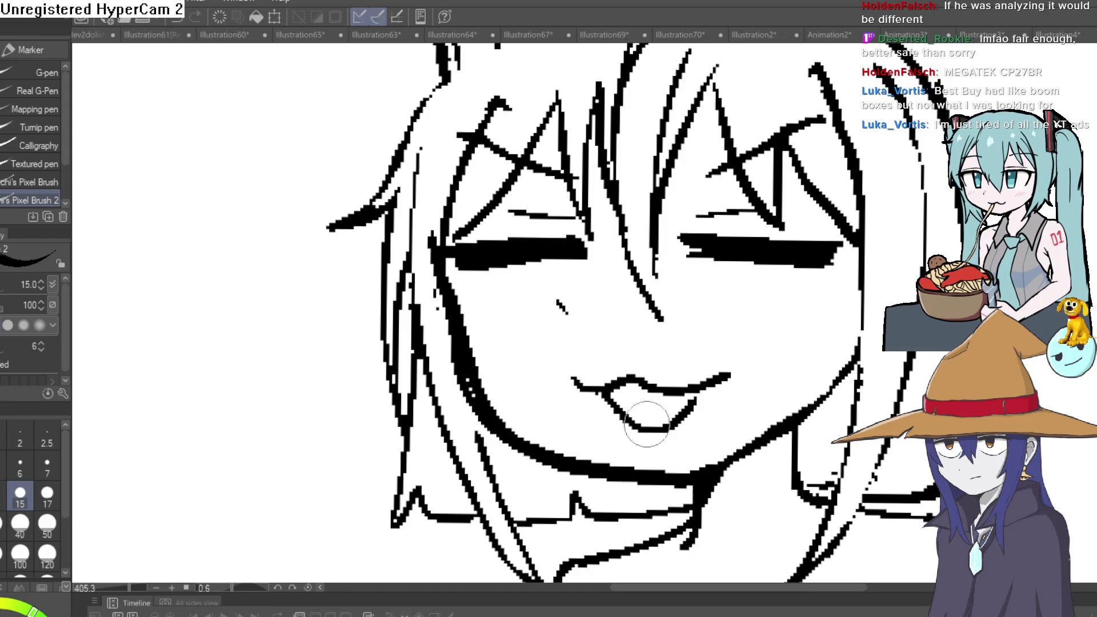
key("e")
mouse_move(455, 358)
left_mouse_down()
mouse_move(539, 450)
mouse_move(656, 486)
left_mouse_up()
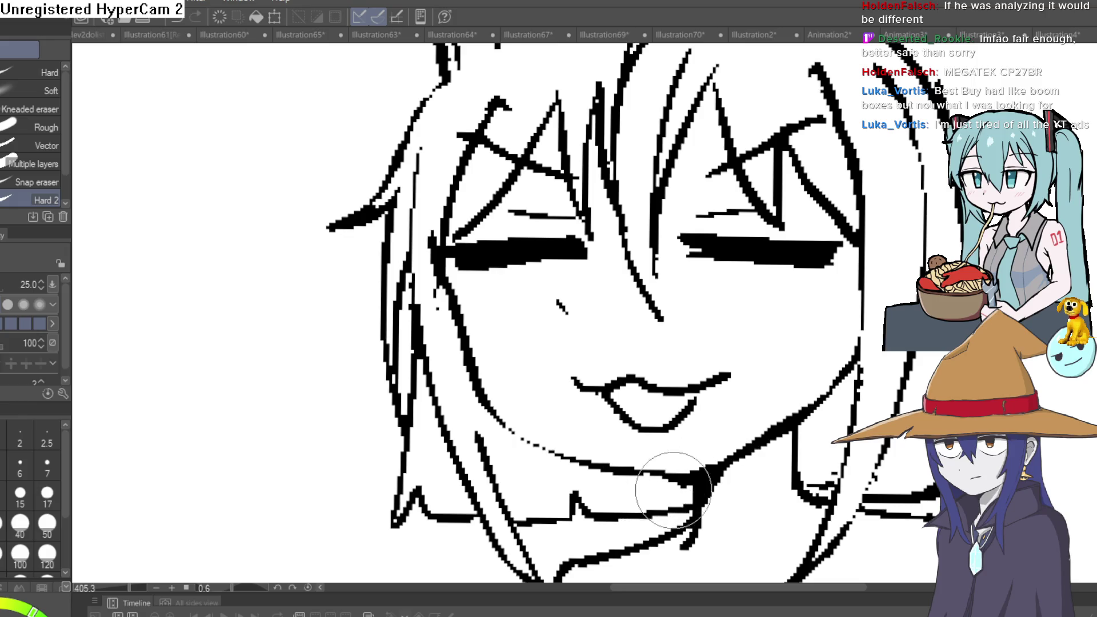
scroll(911, 403, "down", 5)
mouse_move(911, 403)
left_mouse_down()
mouse_move(825, 360)
mouse_move(818, 304)
mouse_move(797, 400)
mouse_move(702, 300)
left_mouse_up()
scroll(735, 330, "up", 5)
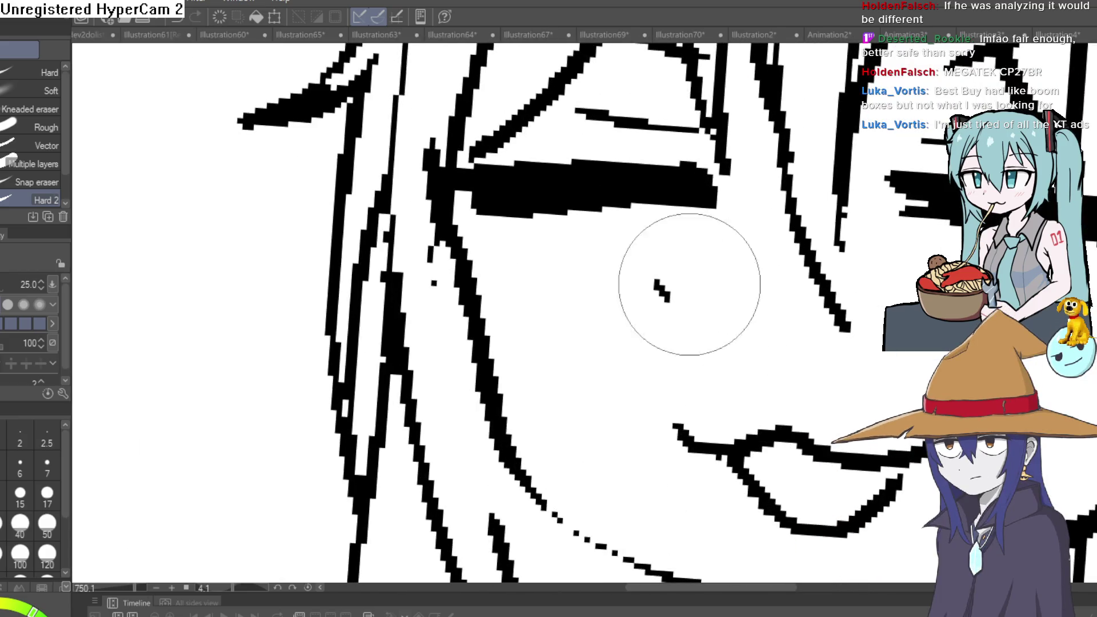
scroll(784, 257, "down", 4)
mouse_move(857, 257)
left_mouse_down()
mouse_move(784, 302)
mouse_move(796, 287)
mouse_move(772, 307)
mouse_move(742, 292)
mouse_move(920, 254)
left_mouse_up()
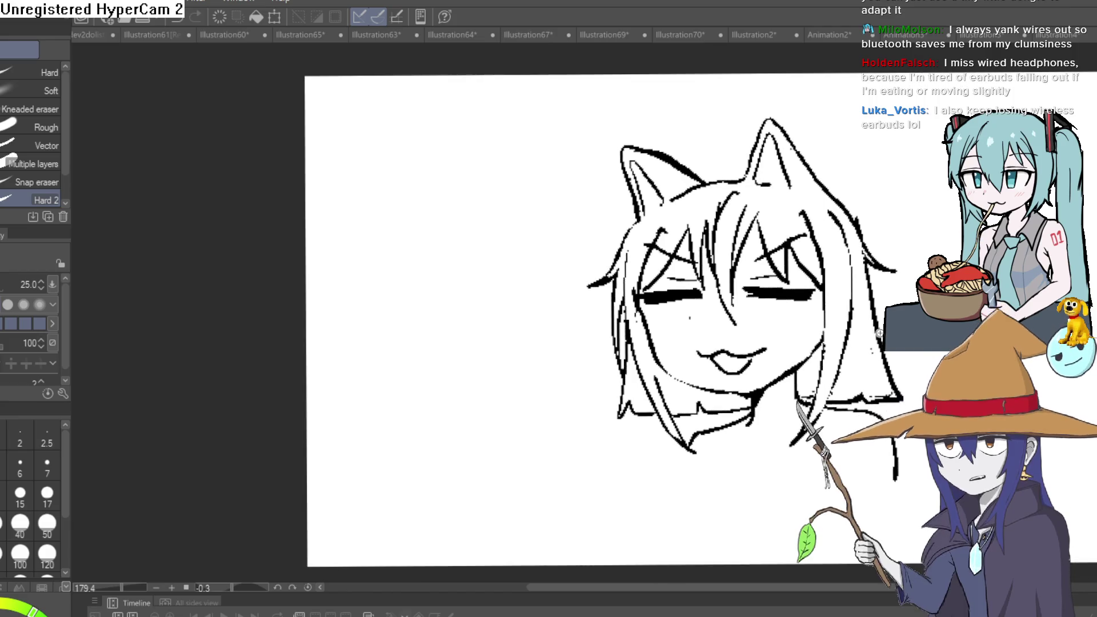
scroll(880, 378, "up", 5)
scroll(752, 317, "down", 3)
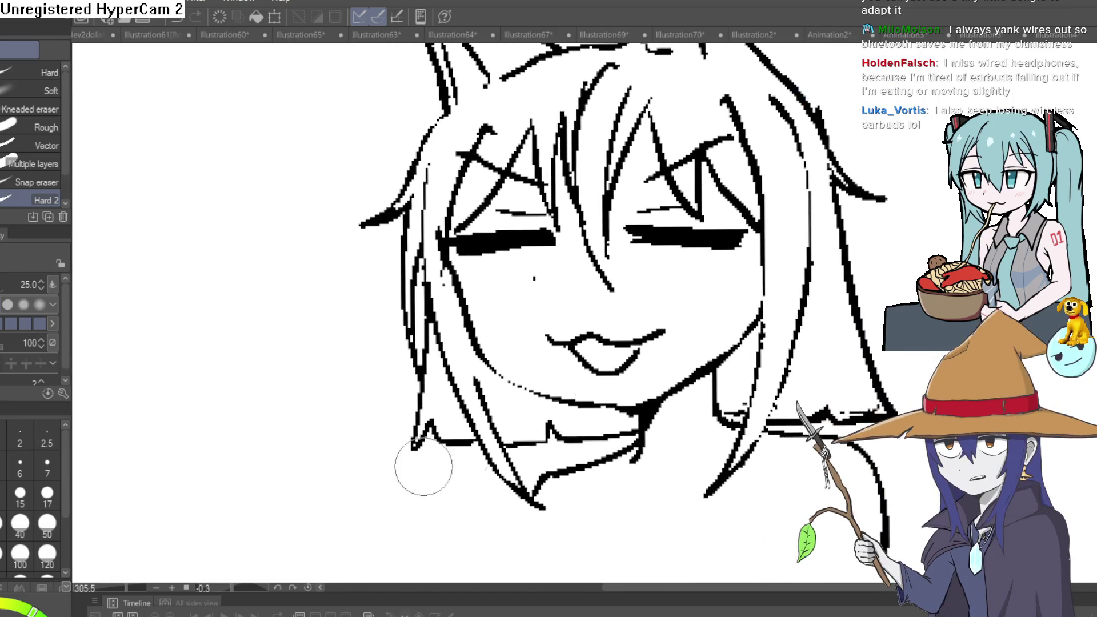
key("p")
scroll(588, 566, "down", 2)
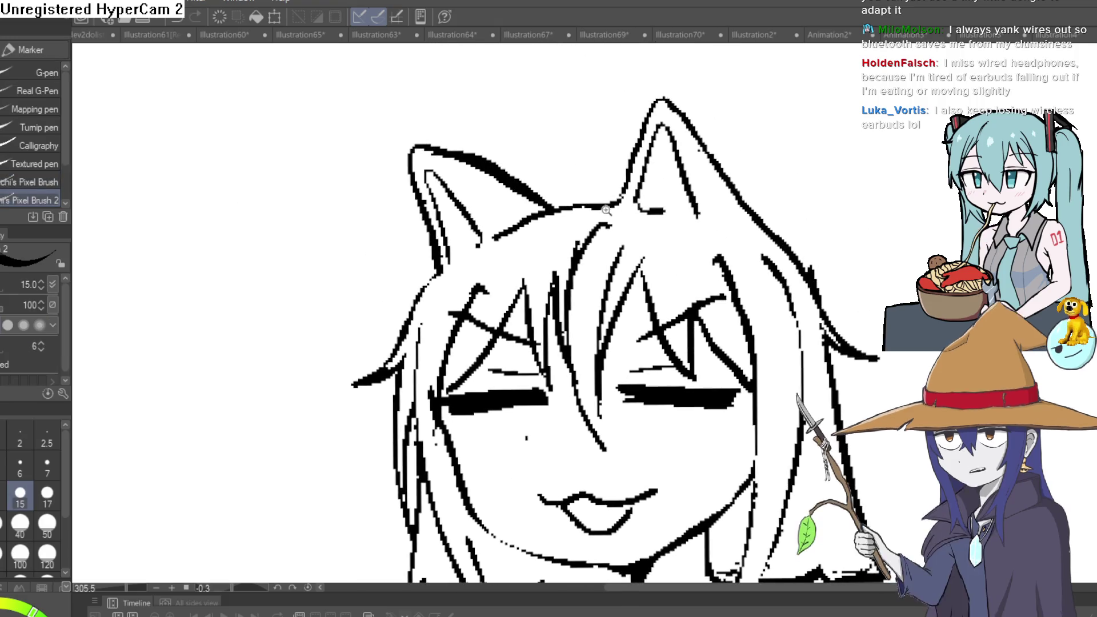
left_click_drag(572, 203, 610, 122)
scroll(834, 240, "down", 4)
key("ctrl+z")
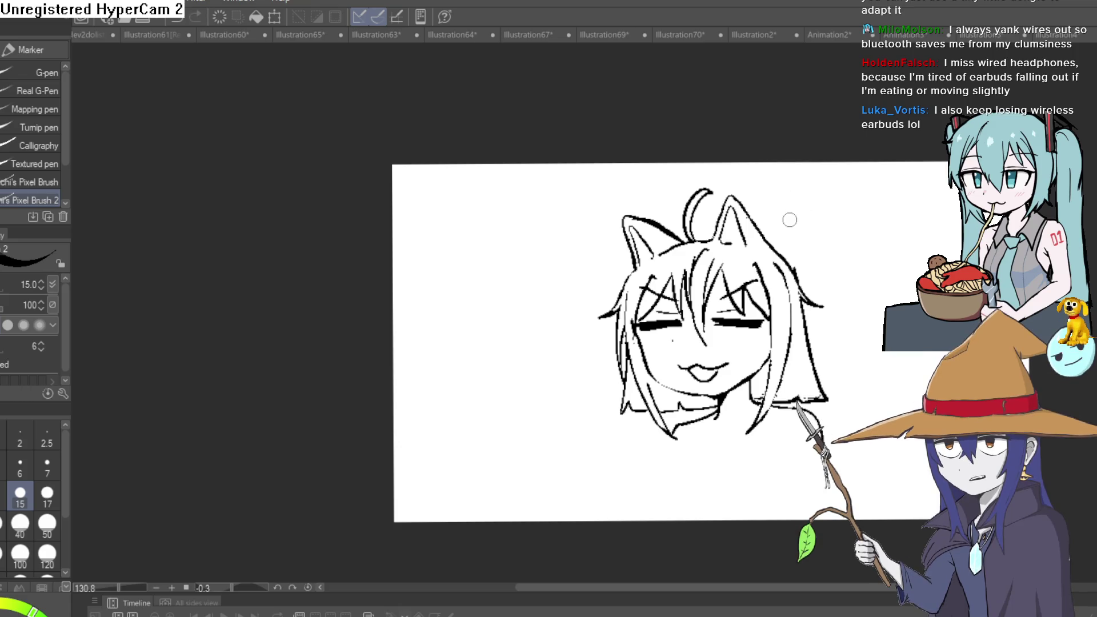
scroll(758, 200, "up", 5)
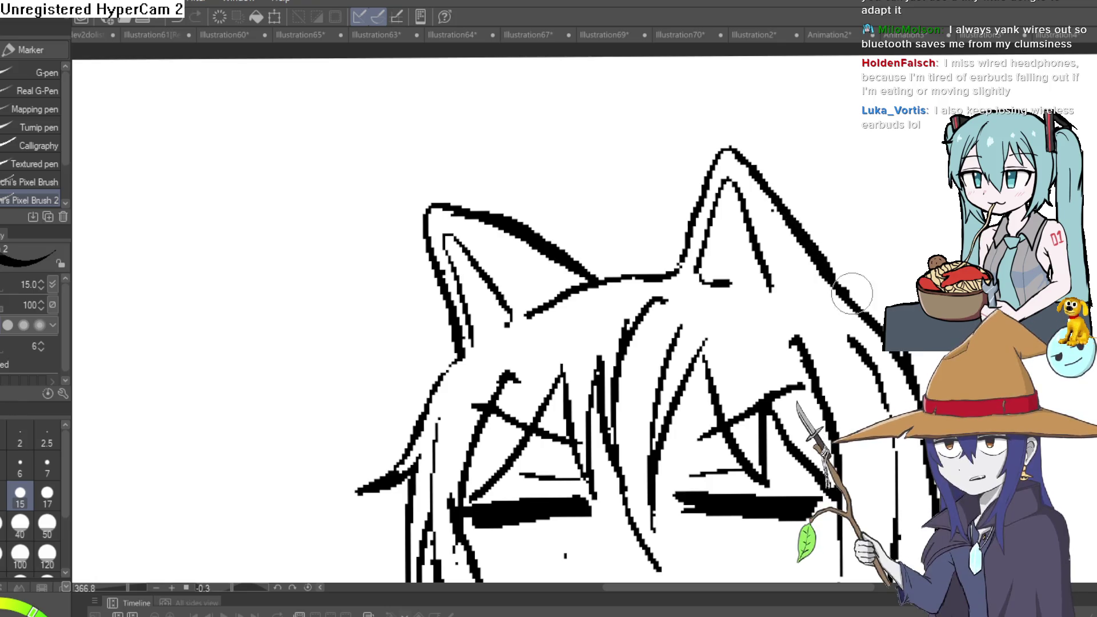
Pan down to the mouth and switch to the Hard 2 eraser for cleanup
left_click_drag(914, 434, 845, 277)
key("e")
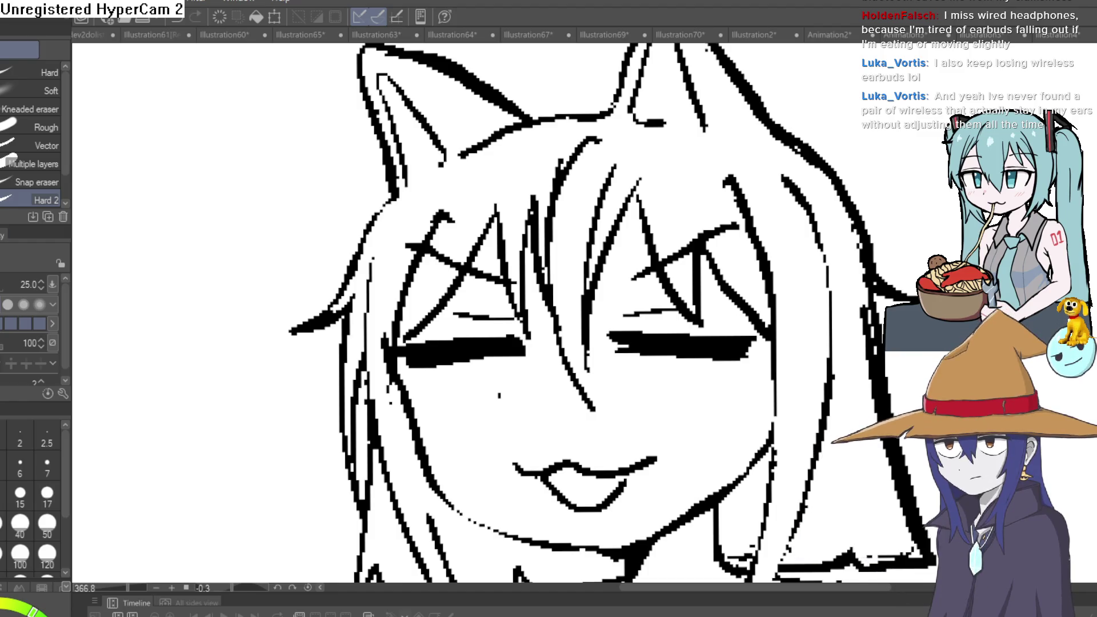
Switch from the Eraser to the Pencil and shift the view across the cat-girl's face
key("p")
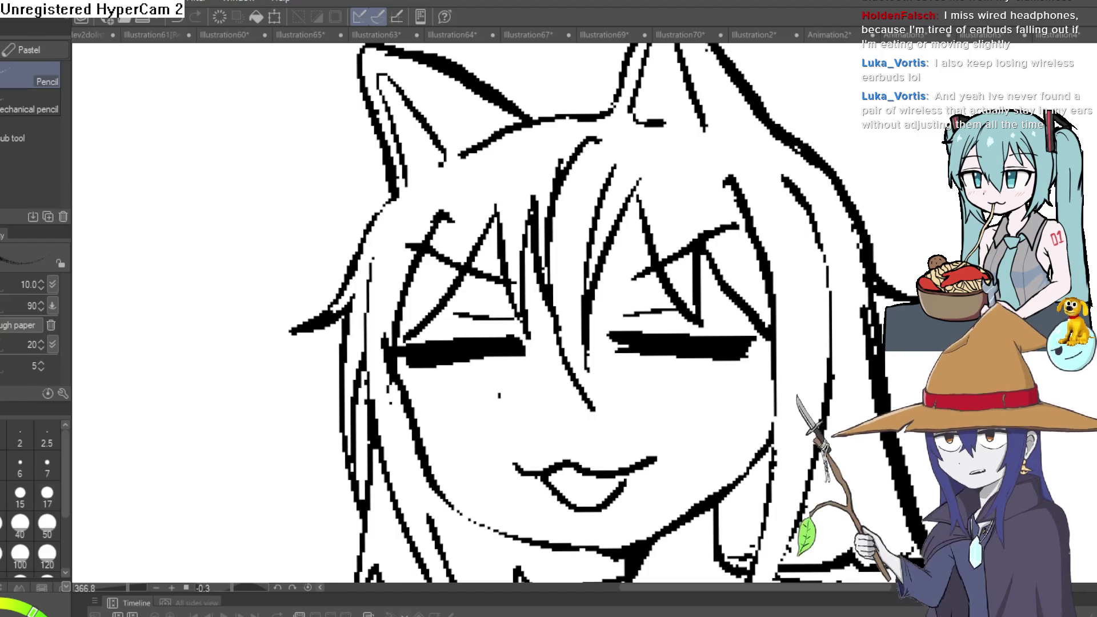
mouse_move(548, 309)
left_mouse_down()
mouse_move(507, 310)
mouse_move(486, 326)
left_mouse_up()
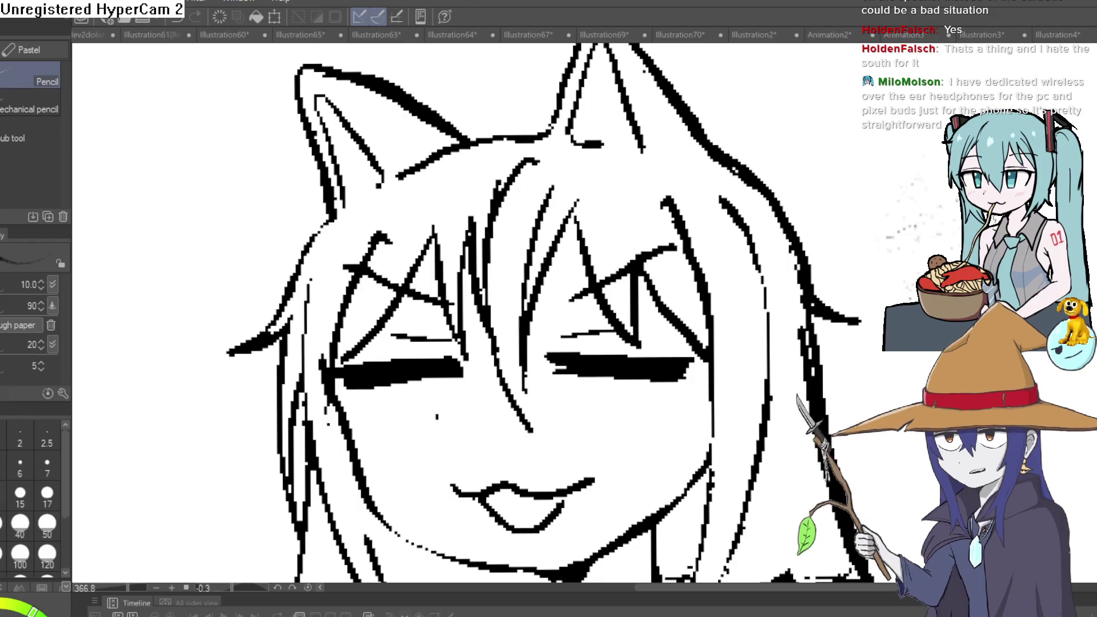
scroll(904, 363, "down", 2)
Ink with Marker > Pixel Brush 2 at size 15, framing the whole head at about 263%
left_click_drag(904, 363, 844, 260)
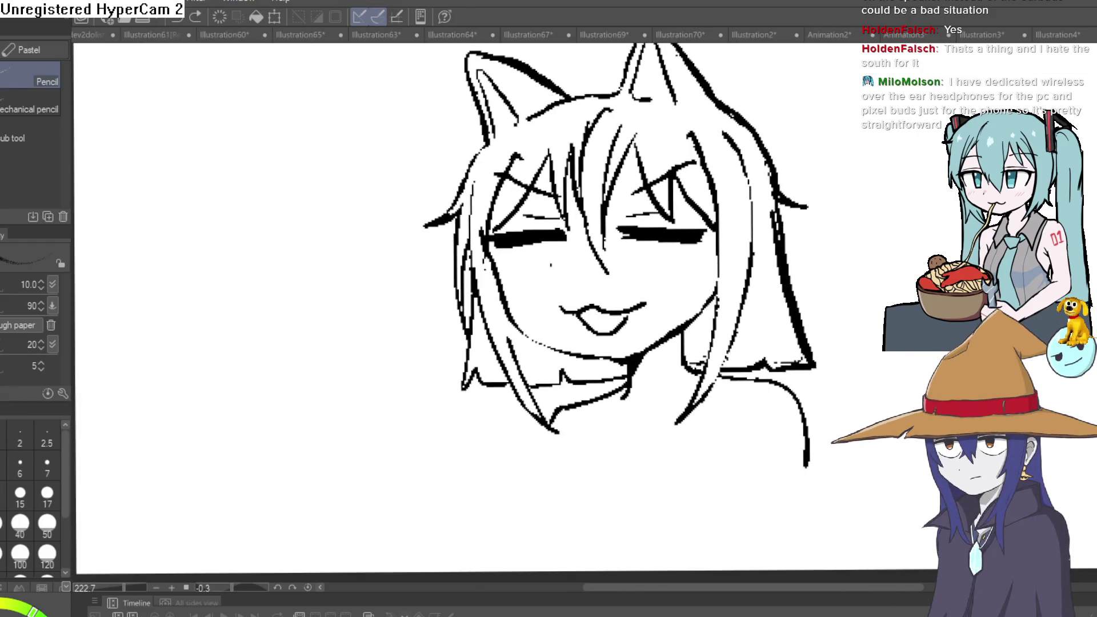
key("p")
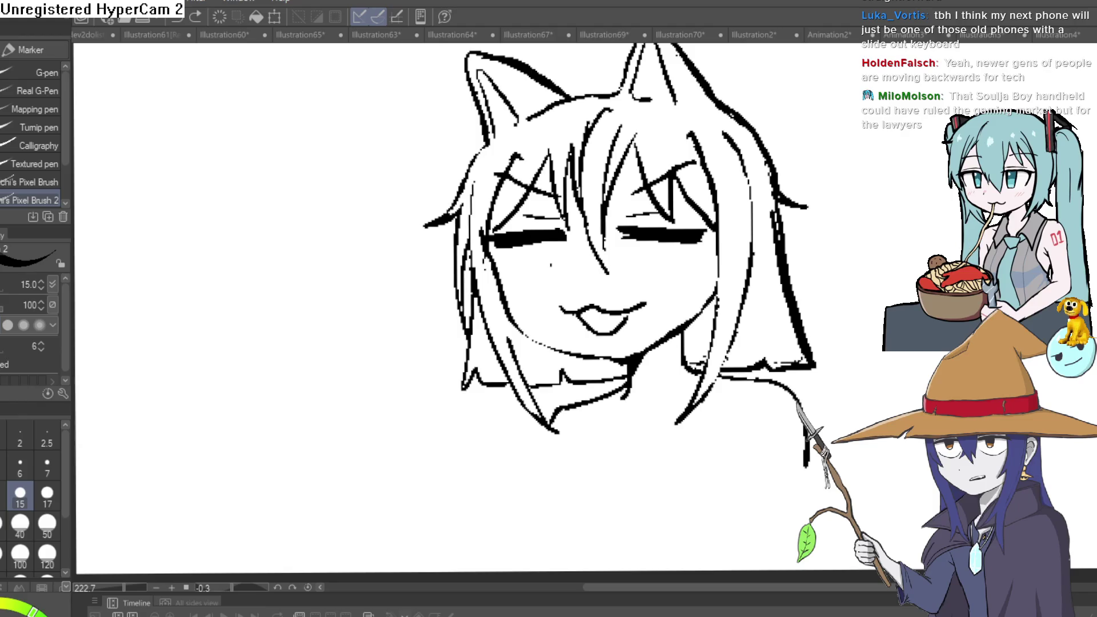
left_click_drag(571, 257, 545, 282)
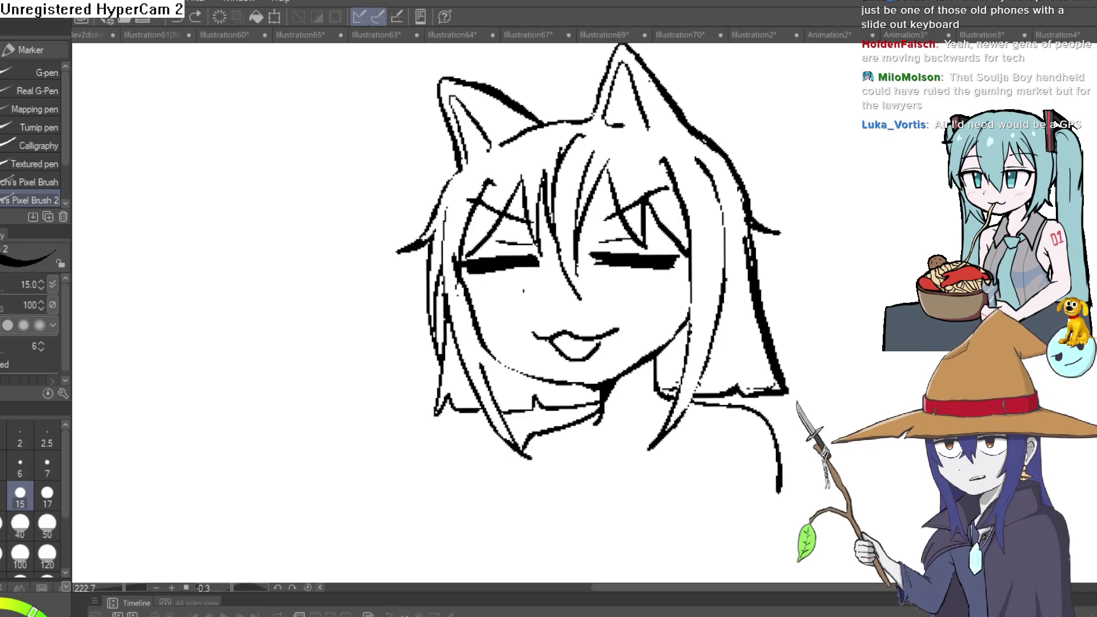
left_click_drag(777, 397, 778, 362)
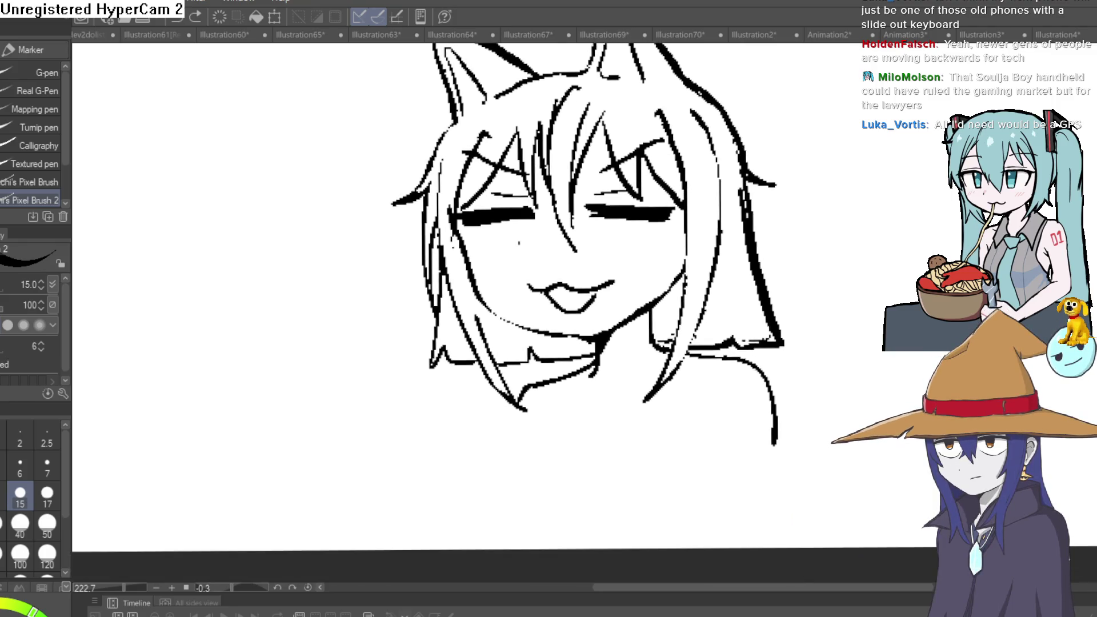
scroll(778, 363, "up", 2)
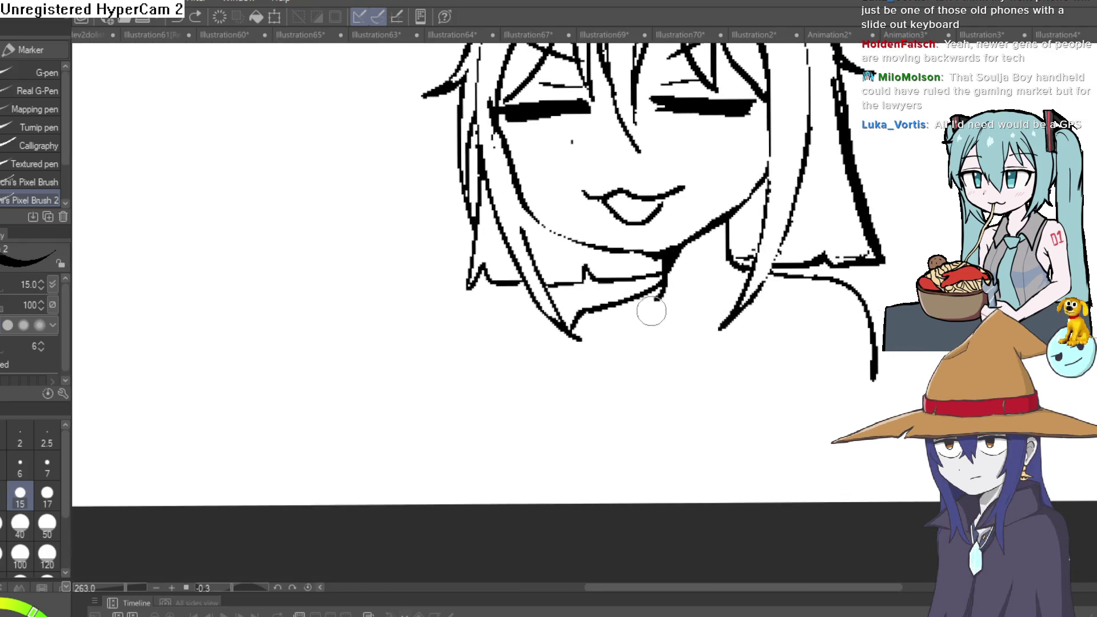
scroll(647, 311, "up", 3)
scroll(790, 343, "down", 2)
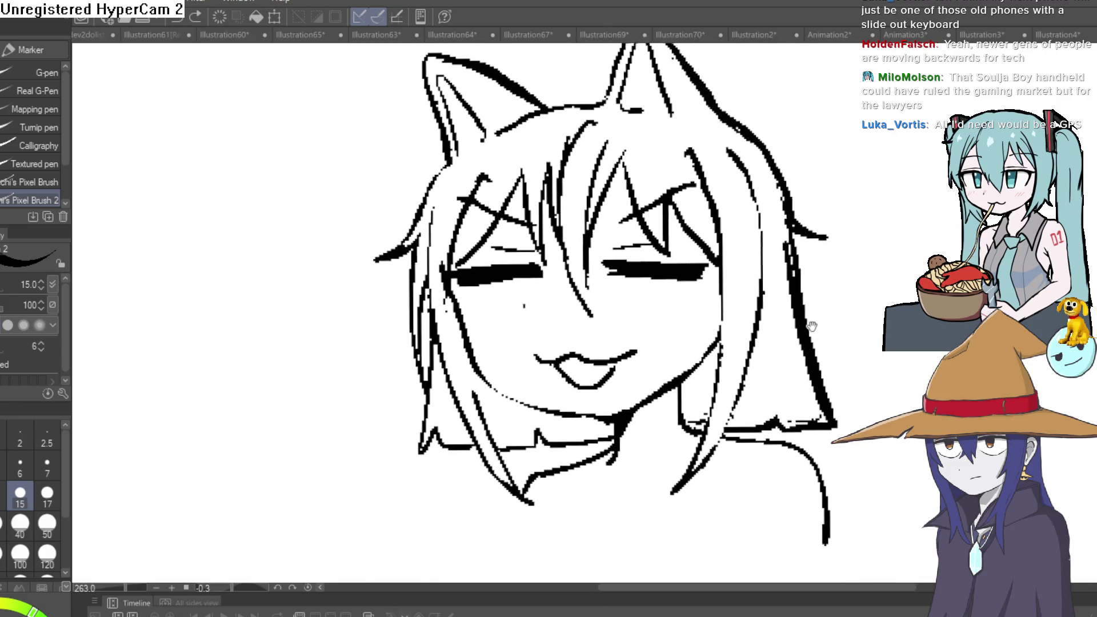
mouse_move(846, 274)
left_mouse_down()
mouse_move(822, 189)
mouse_move(760, 86)
left_mouse_up()
Undo the last stroke, then thin the left eye's black bar and fill its notch
key("ctrl+z")
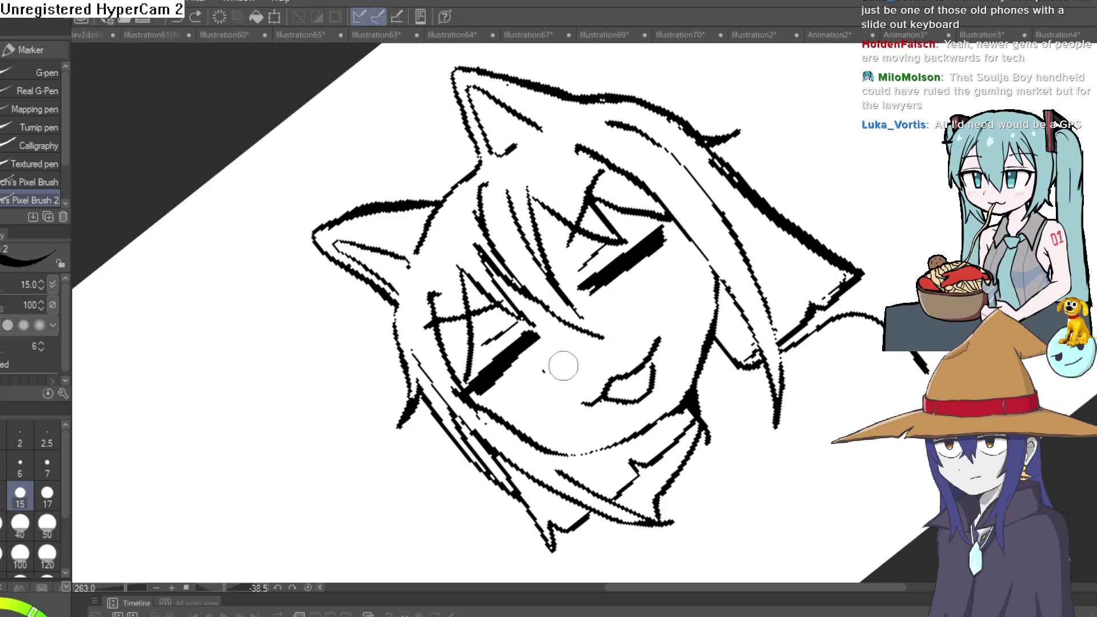
left_click_drag(503, 374, 534, 342)
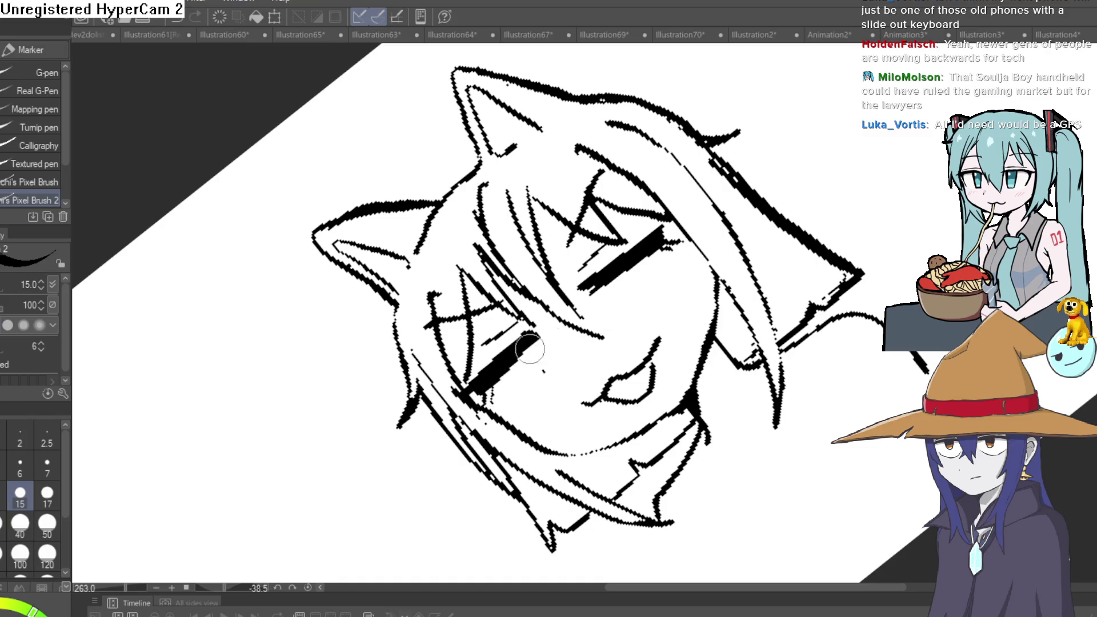
scroll(756, 247, "down", 3)
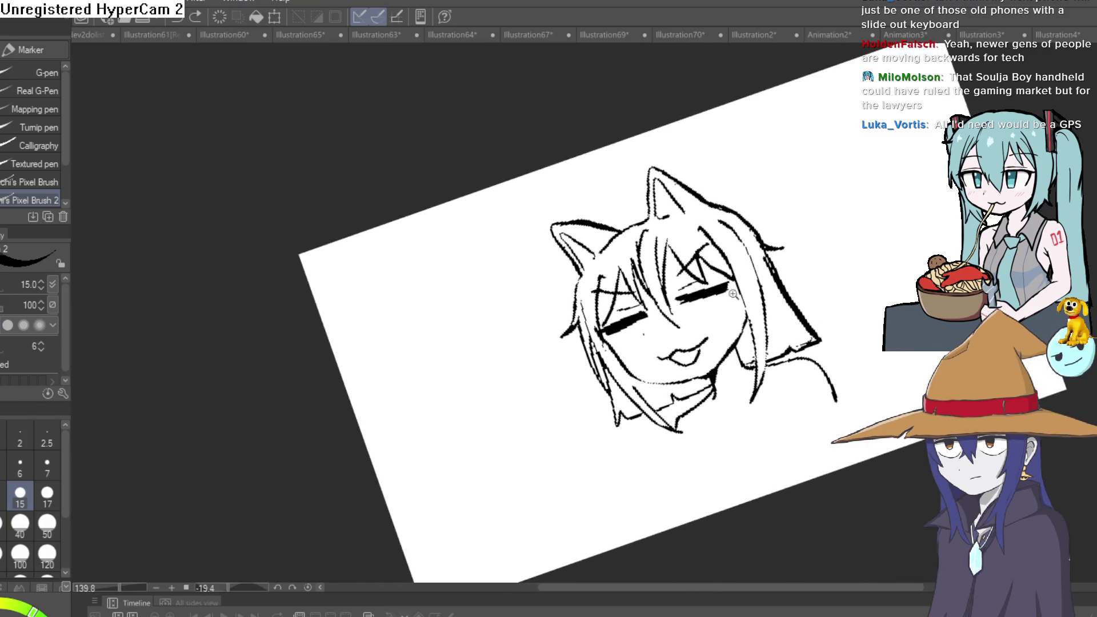
scroll(757, 245, "up", 5)
scroll(764, 276, "down", 2)
Level the view near the mouth, add a small face stroke, and switch to the Eraser
mouse_move(764, 276)
left_mouse_down()
mouse_move(605, 541)
mouse_move(614, 289)
left_mouse_up()
scroll(684, 251, "down", 4)
mouse_move(771, 252)
left_mouse_down()
mouse_move(793, 263)
mouse_move(756, 293)
left_mouse_up()
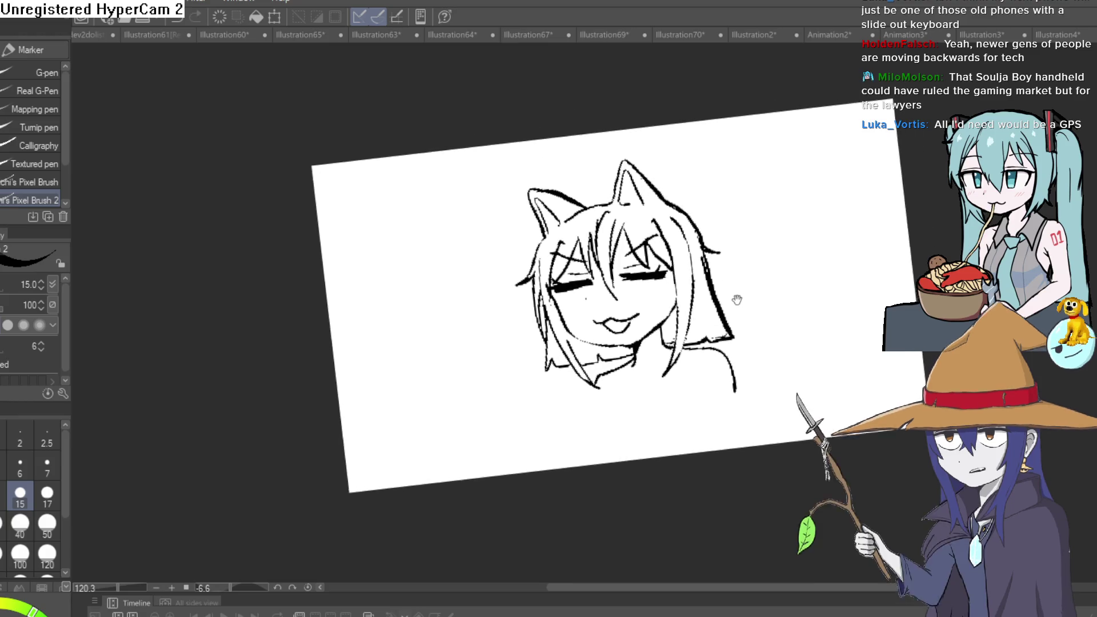
scroll(652, 322, "up", 5)
left_click_drag(815, 234, 686, 188)
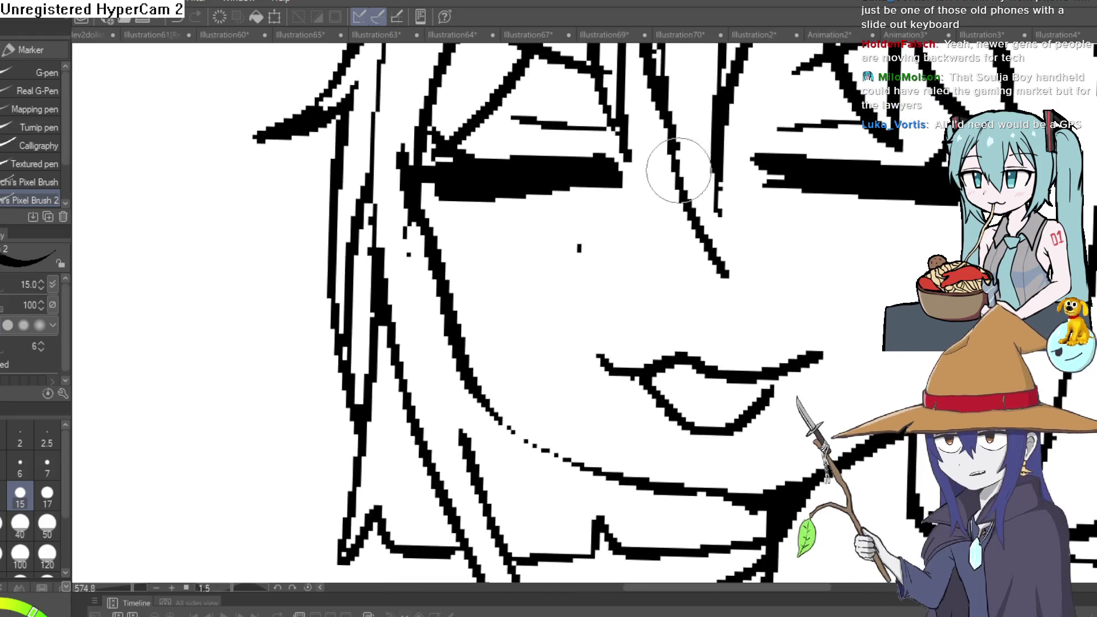
left_click_drag(568, 271, 578, 285)
key("e")
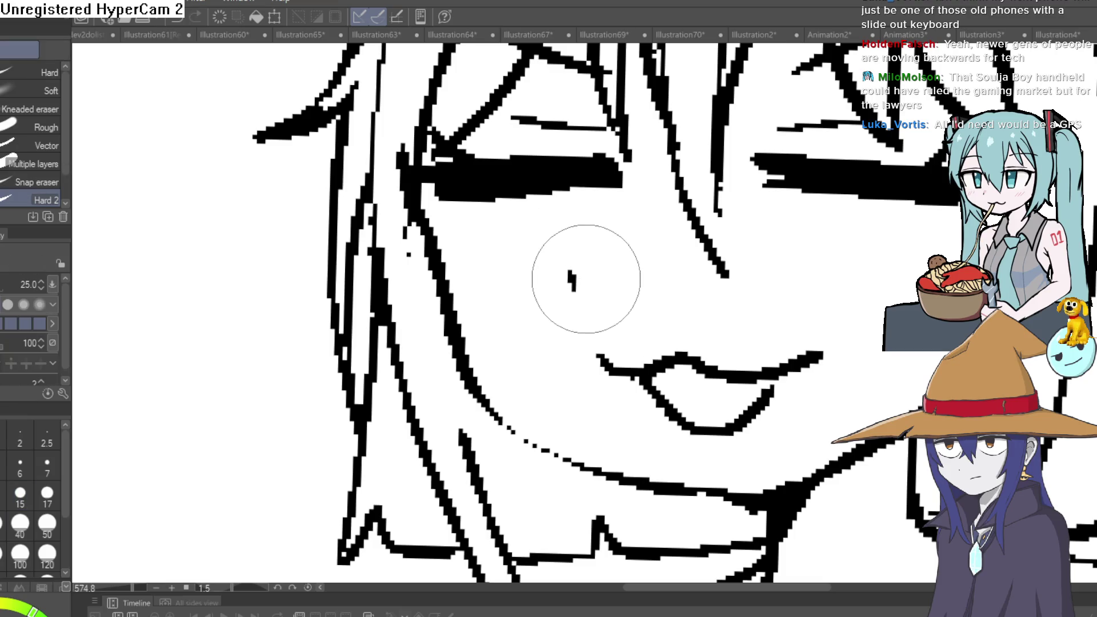
scroll(880, 267, "down", 4)
scroll(880, 266, "down", 2)
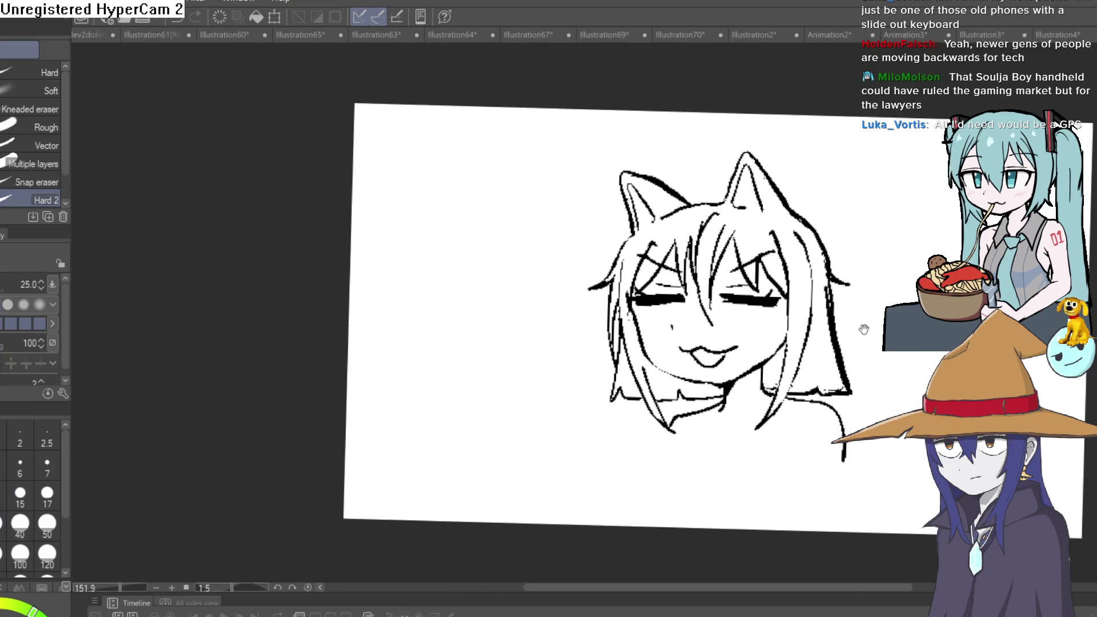
scroll(905, 202, "up", 2)
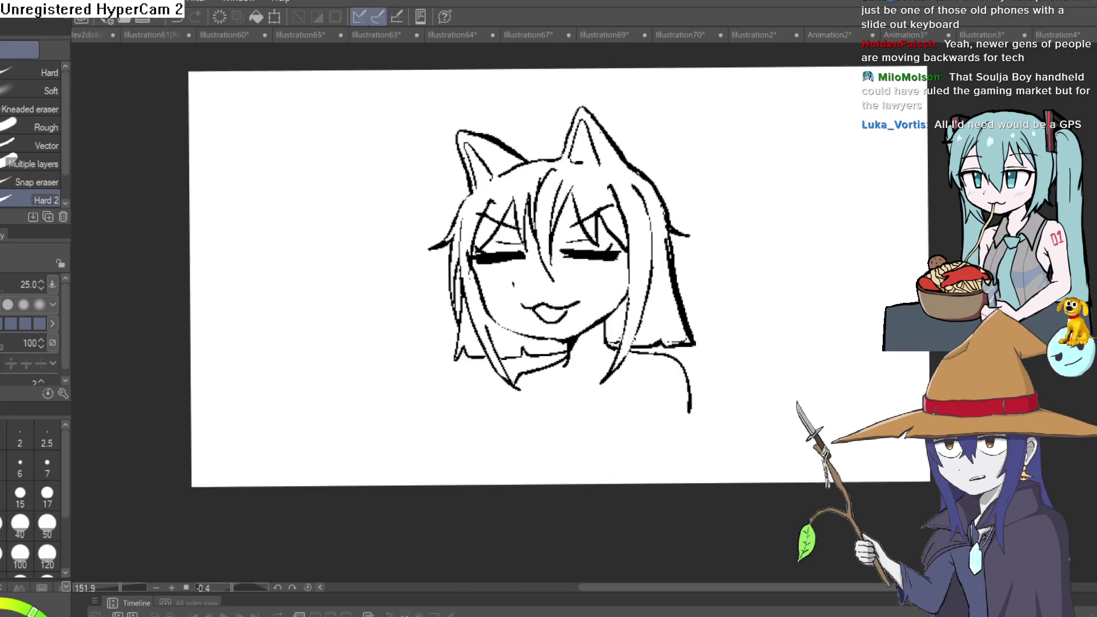
Ink a long hair strand down the right side plus two extra strands near the chin
key("p")
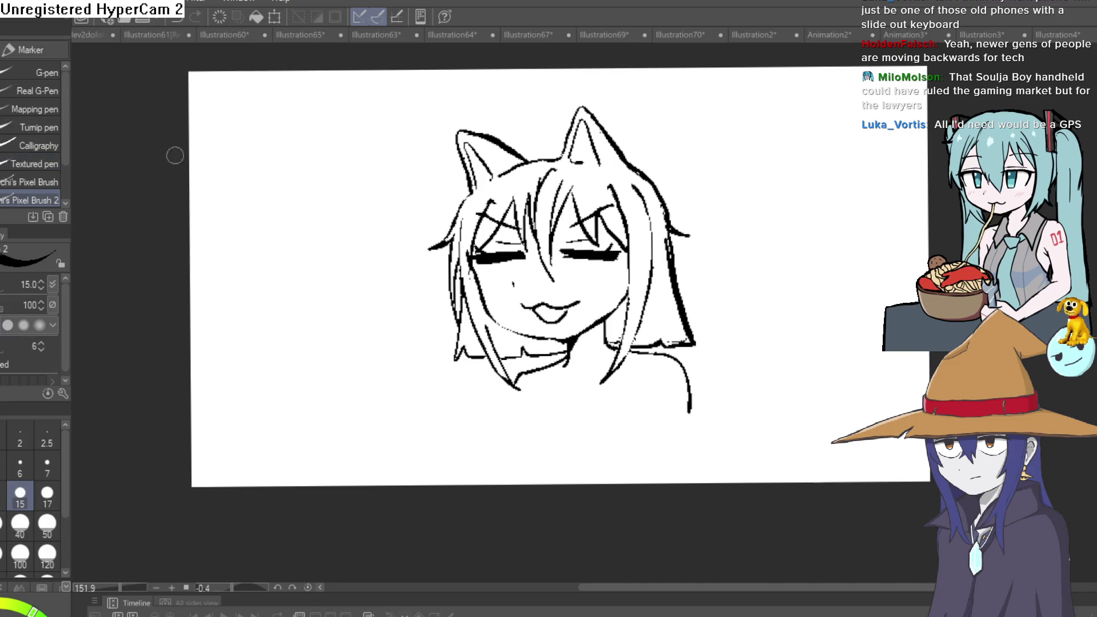
scroll(722, 274, "up", 3)
mouse_move(553, 148)
left_mouse_down()
mouse_move(569, 208)
mouse_move(529, 438)
left_mouse_up()
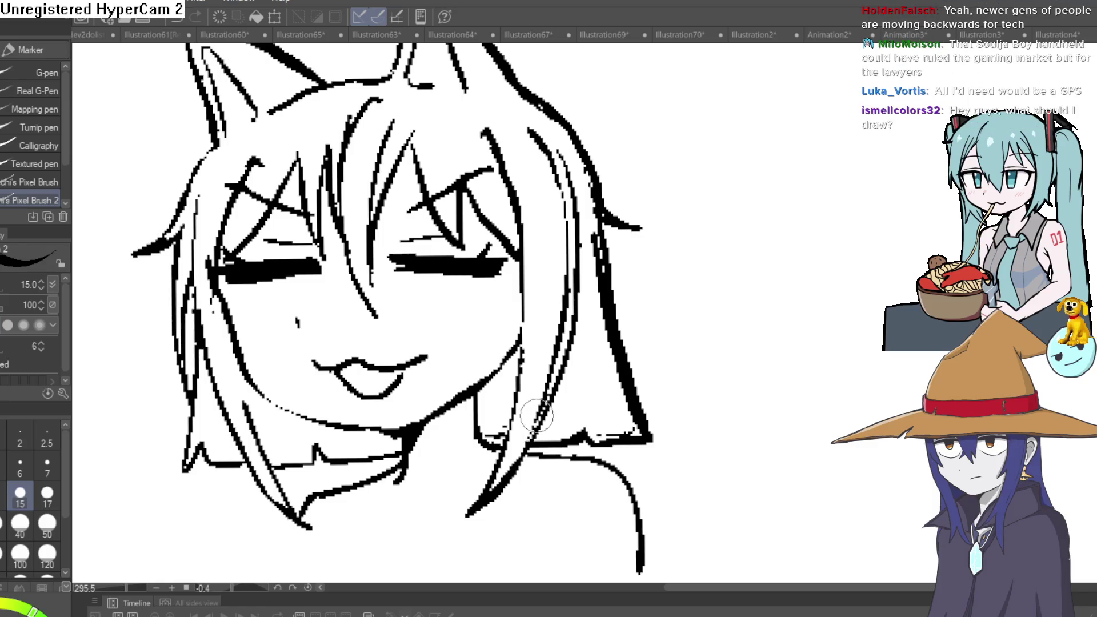
left_click_drag(523, 331, 472, 428)
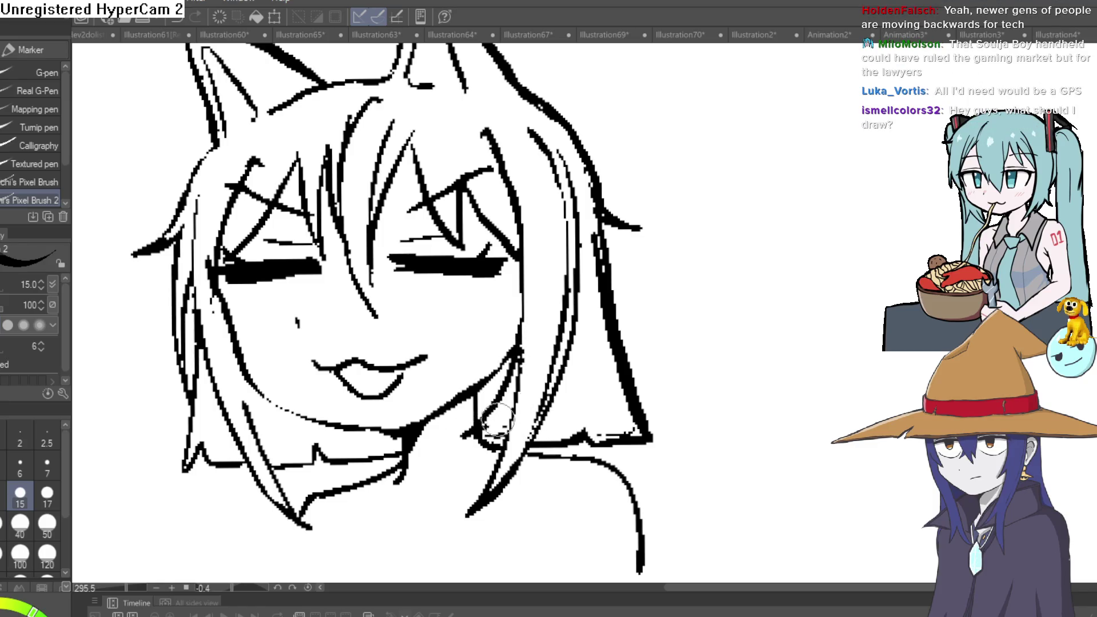
left_click_drag(543, 360, 474, 440)
Erase the excess of the new strands and their overlapping stroke ends
key("e")
left_click_drag(548, 337, 491, 423)
mouse_move(543, 377)
left_mouse_down()
mouse_move(511, 440)
mouse_move(551, 389)
mouse_move(568, 252)
mouse_move(535, 132)
left_mouse_up()
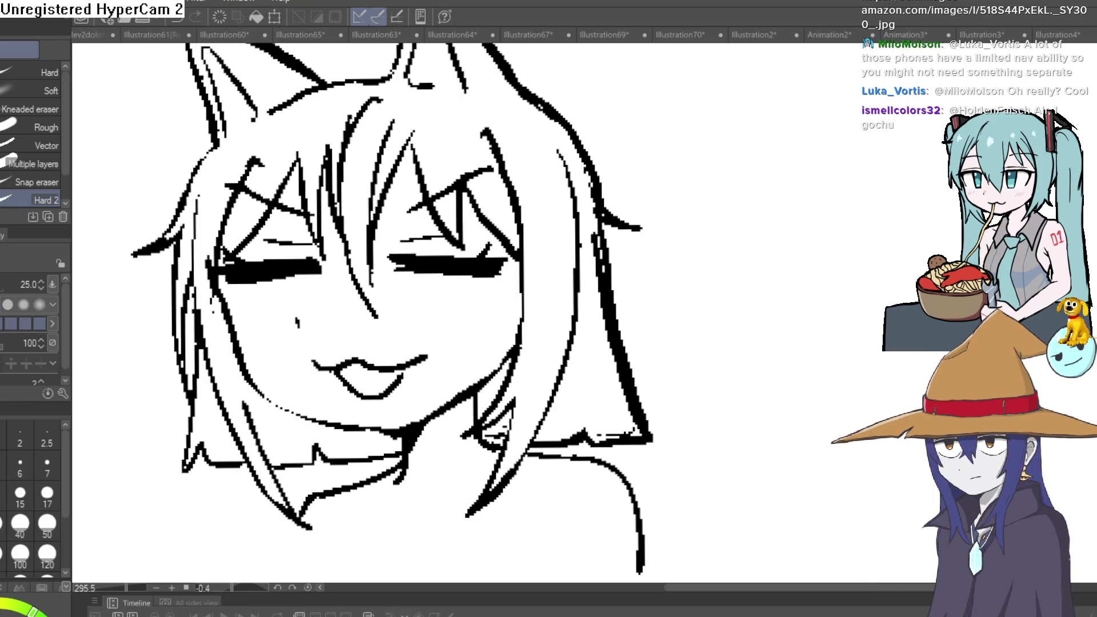
At 173.5% zoom, ink a line from the chin down along the neck with the pen
scroll(682, 415, "down", 3)
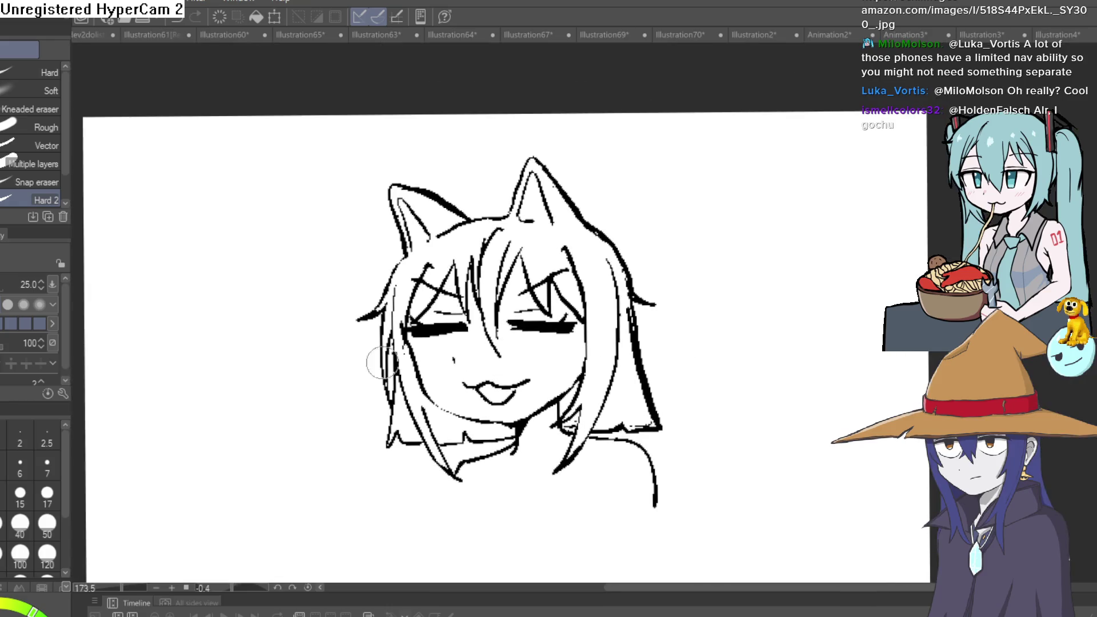
key("p")
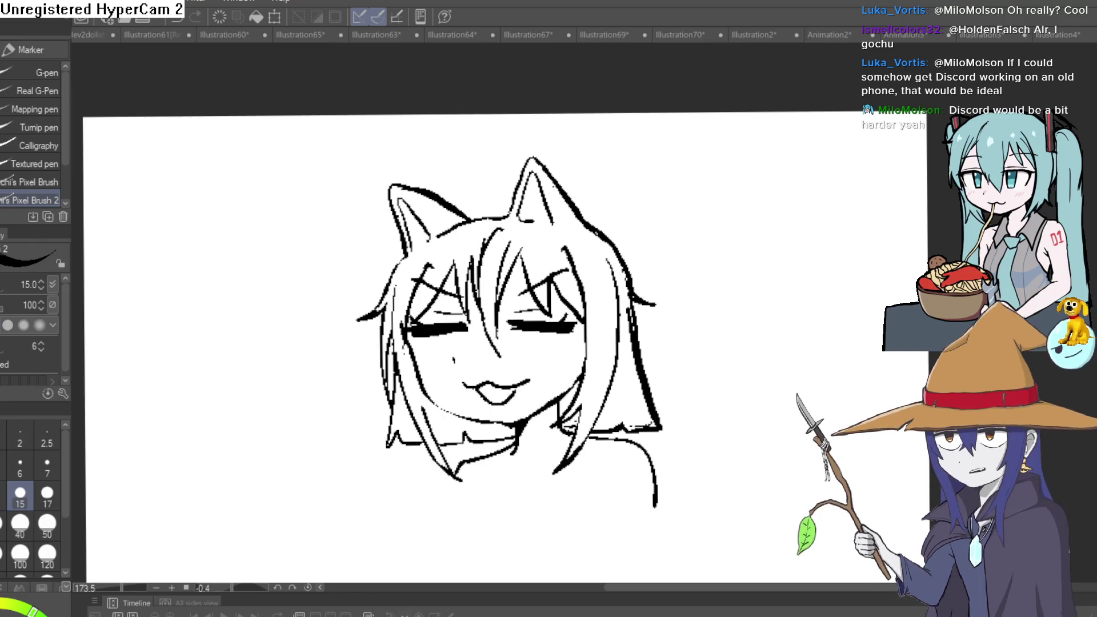
scroll(686, 420, "down", 3)
left_click_drag(523, 378, 467, 413)
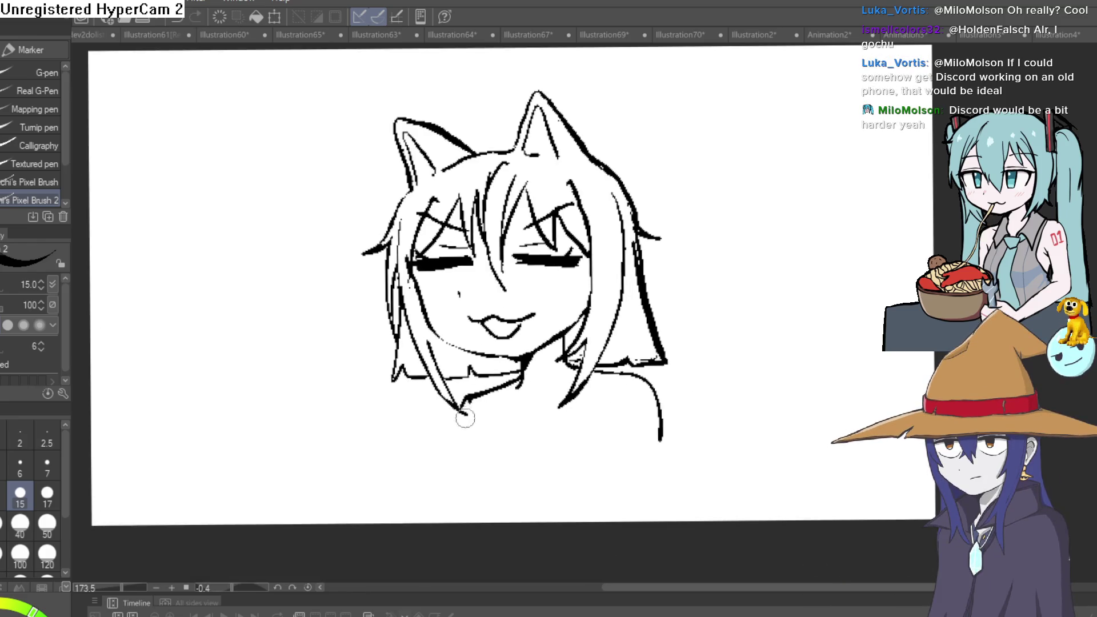
mouse_move(862, 409)
left_mouse_down()
mouse_move(749, 436)
mouse_move(783, 377)
left_mouse_up()
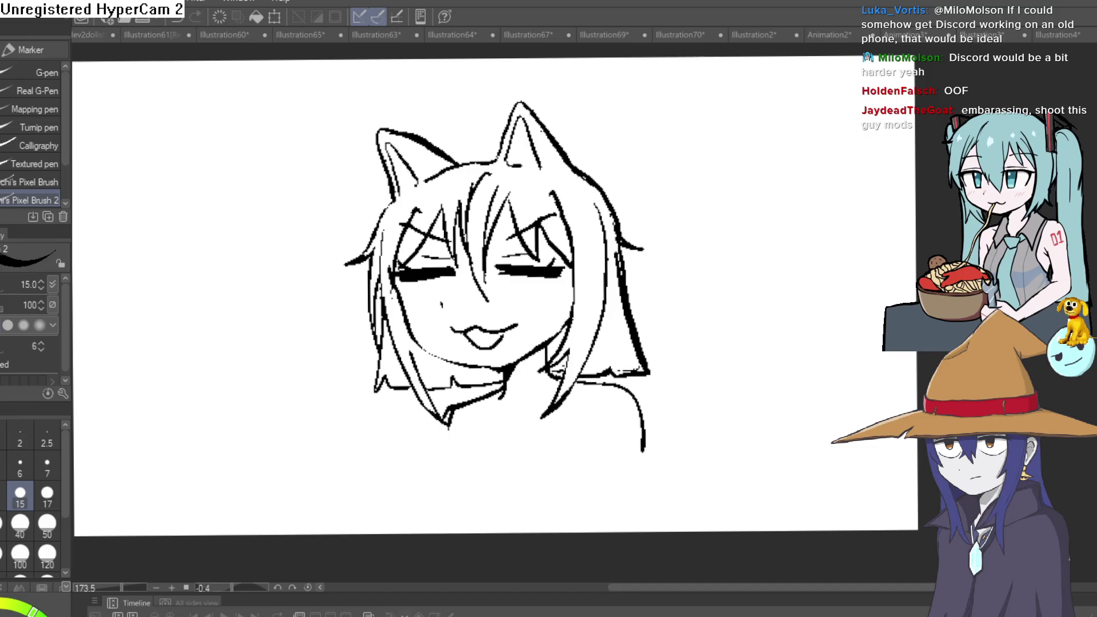
Doodle a small test face beside the head, then delete it
left_click_drag(733, 324, 729, 289)
left_click_drag(784, 251, 799, 324)
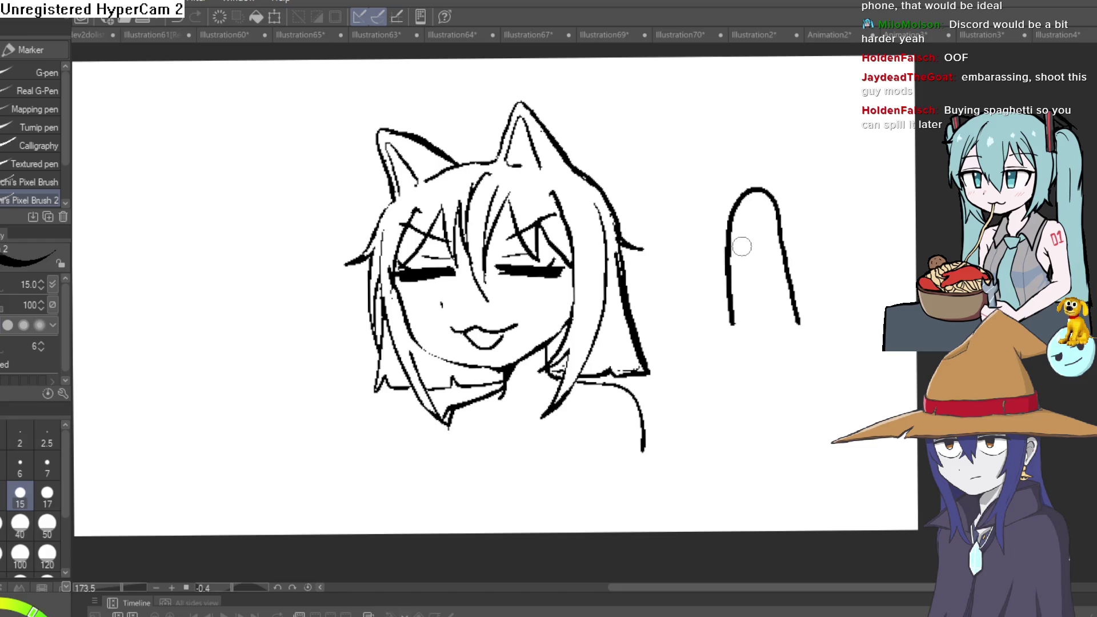
left_click(762, 242)
left_click_drag(737, 259, 772, 255)
key("Delete")
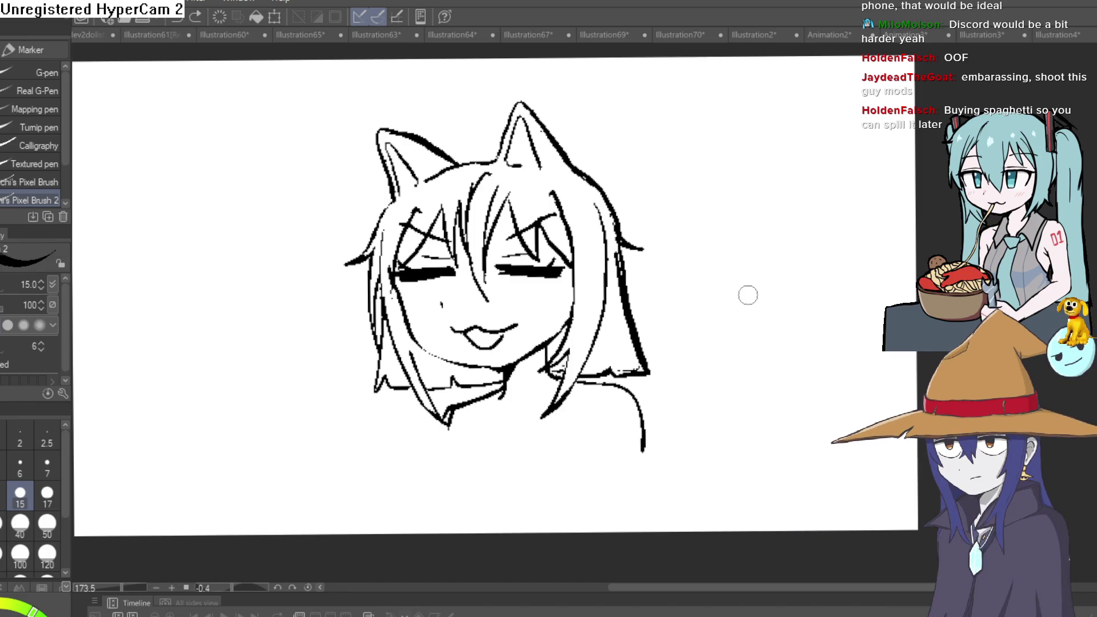
Lengthen the right shoulder line downward and redraw the neckline as a shallower collar curve
scroll(656, 290, "down", 2)
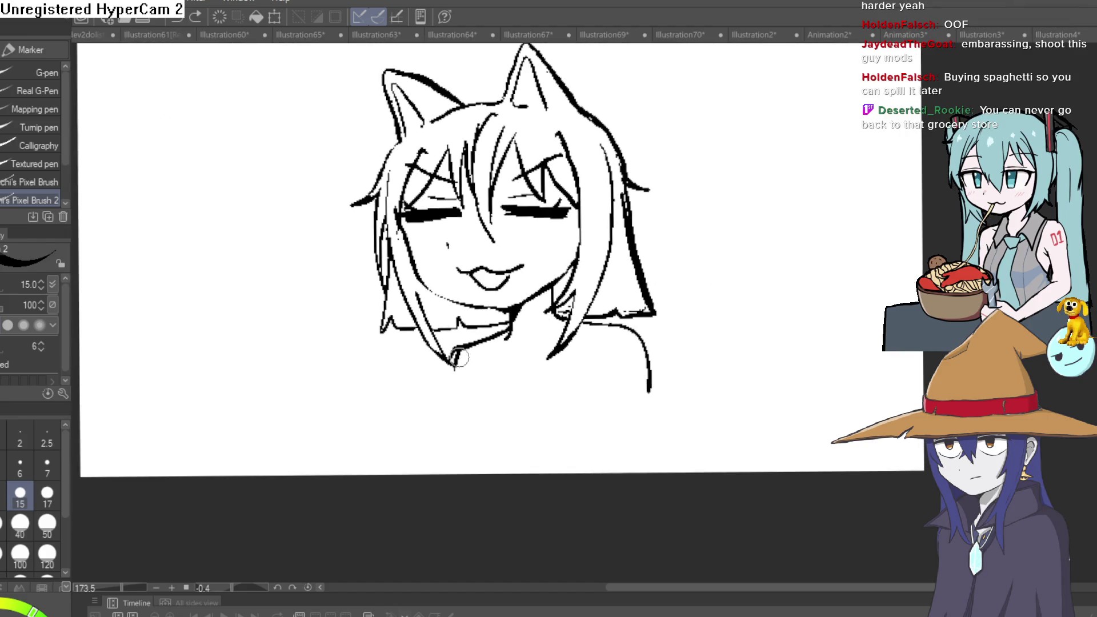
left_click_drag(648, 440, 650, 419)
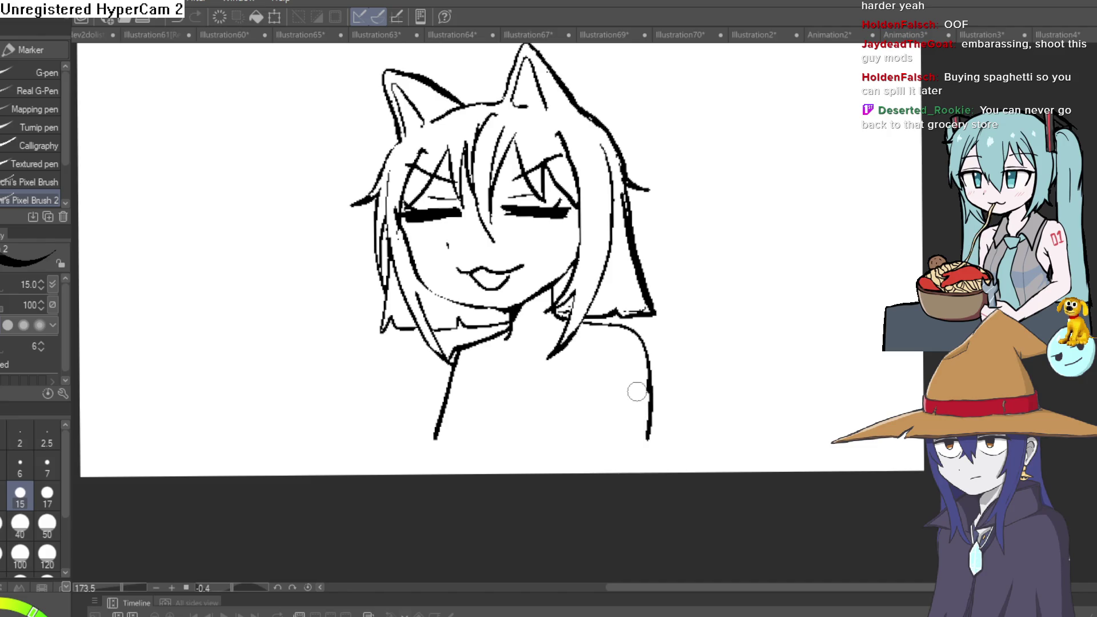
key("ctrl+z")
mouse_move(485, 342)
left_mouse_down()
mouse_move(553, 372)
mouse_move(597, 350)
mouse_move(597, 334)
mouse_move(521, 375)
mouse_move(491, 337)
mouse_move(490, 370)
mouse_move(521, 387)
mouse_move(591, 357)
mouse_move(610, 326)
left_mouse_up()
key("ctrl+z")
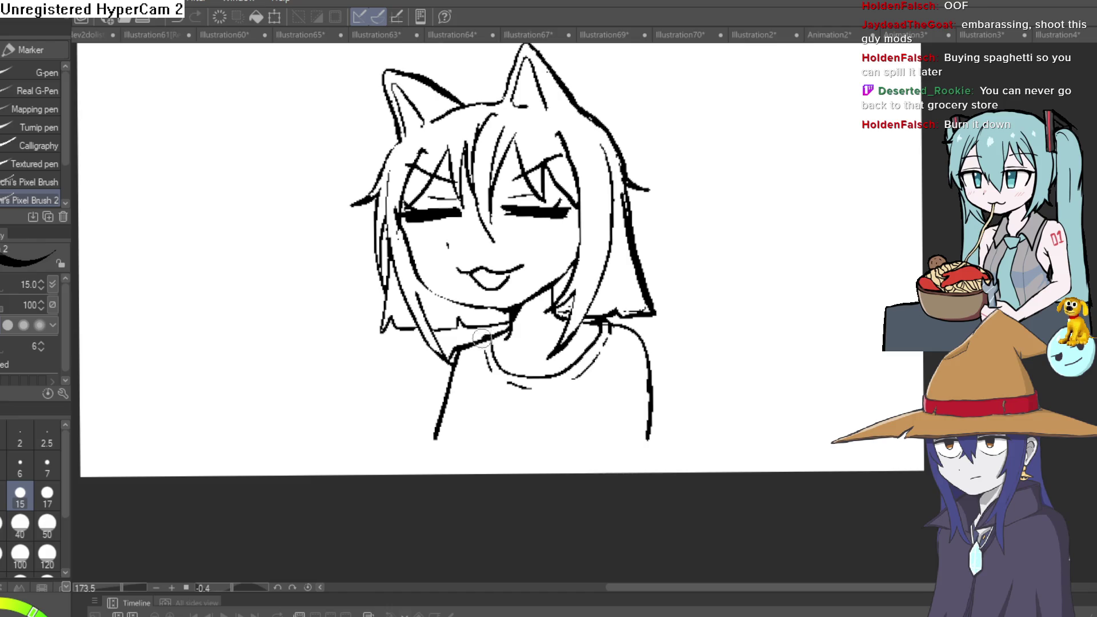
scroll(573, 367, "up", 3)
Reframe the face and draw a loose hair strand on the right
scroll(792, 351, "down", 1)
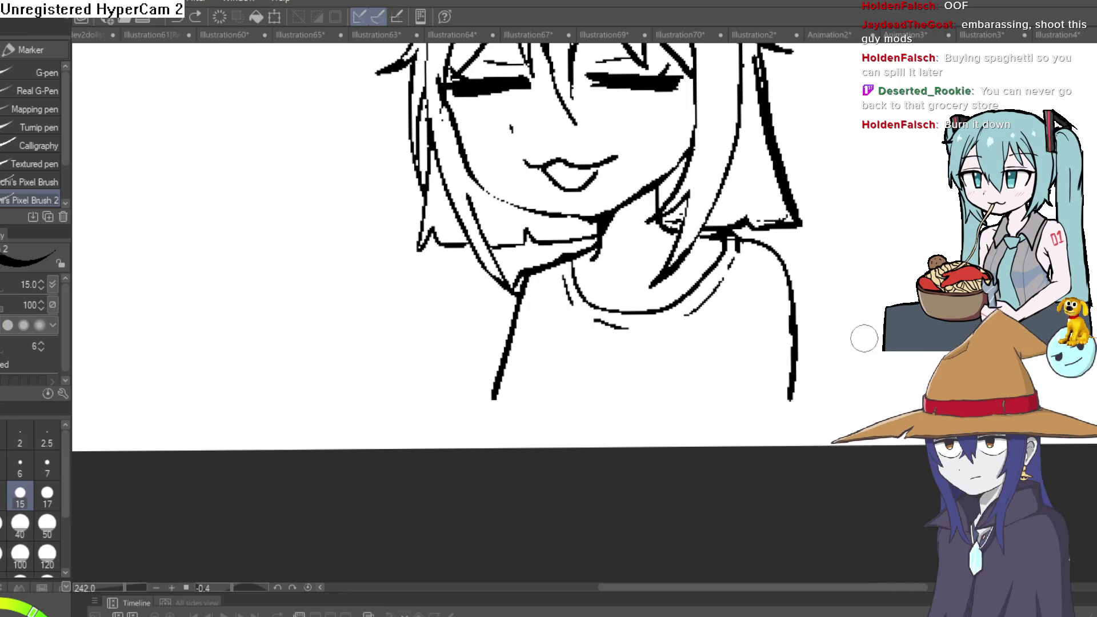
left_click_drag(862, 335, 788, 375)
scroll(787, 375, "down", 5)
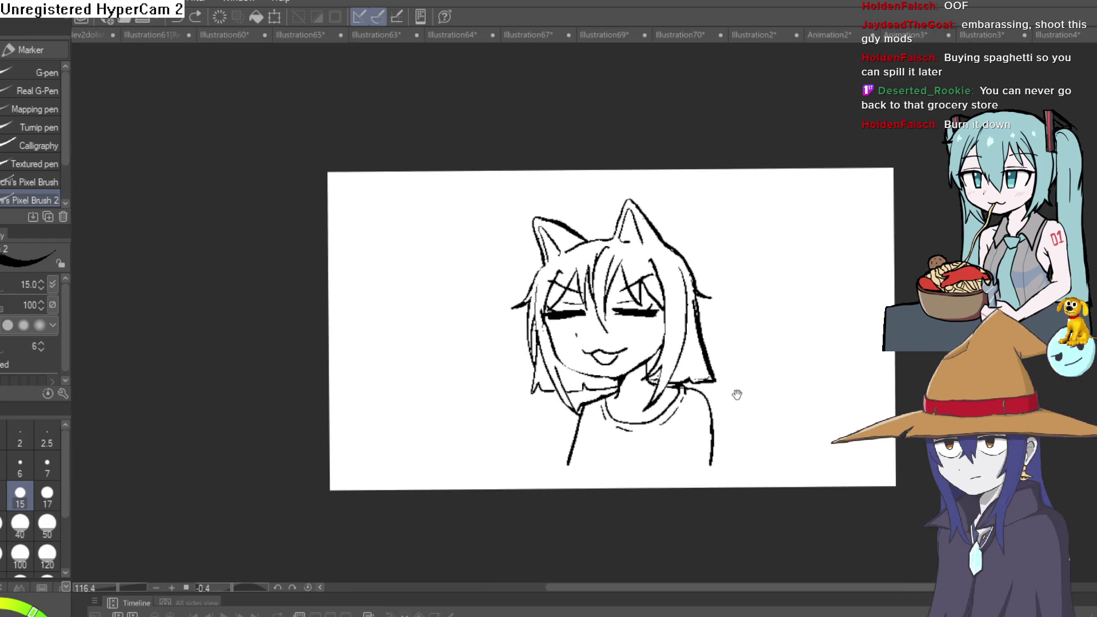
scroll(710, 379, "up", 4)
mouse_move(717, 335)
left_mouse_down()
mouse_move(646, 313)
mouse_move(749, 399)
left_mouse_up()
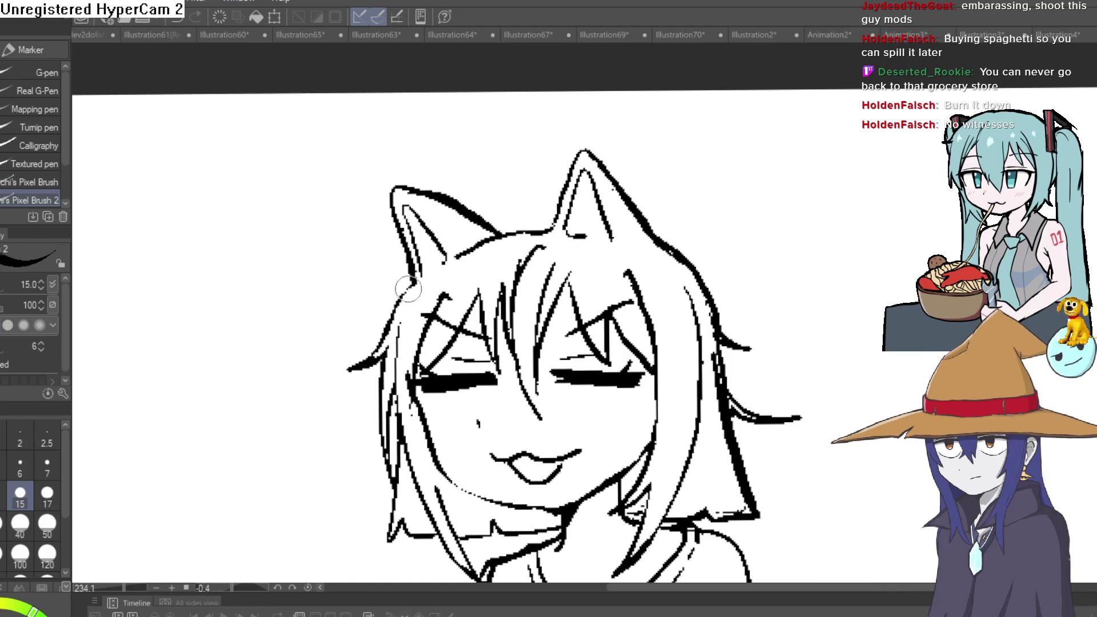
scroll(752, 255, "down", 2)
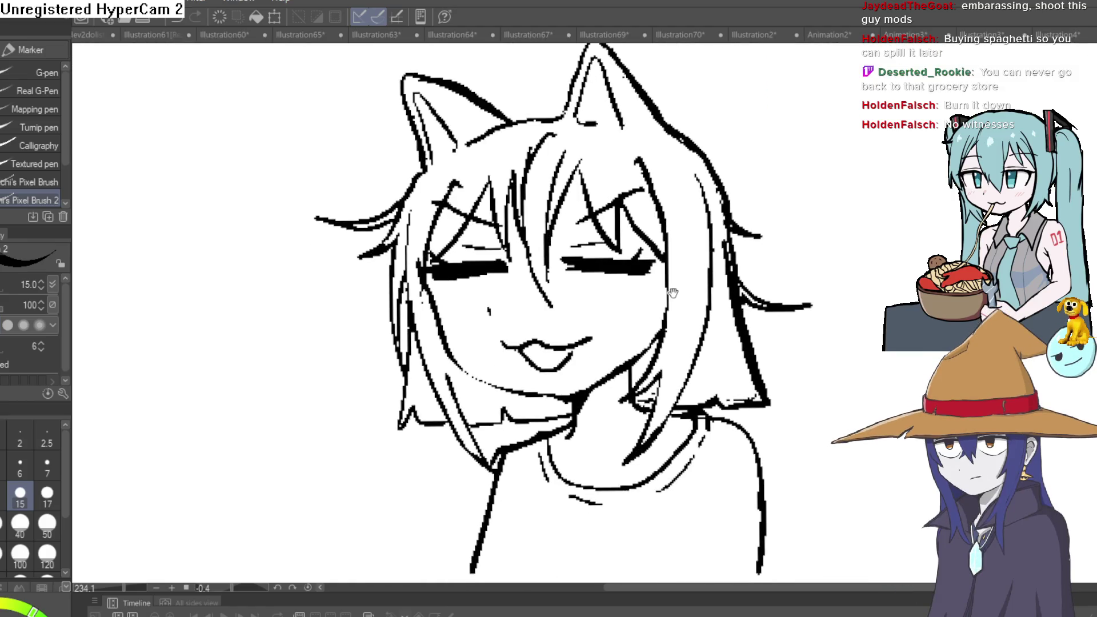
scroll(568, 295, "up", 2)
Redraw the hair strand left of the face, trim its excess, and return to inking
key("ctrl+z")
left_click_drag(454, 325, 448, 250)
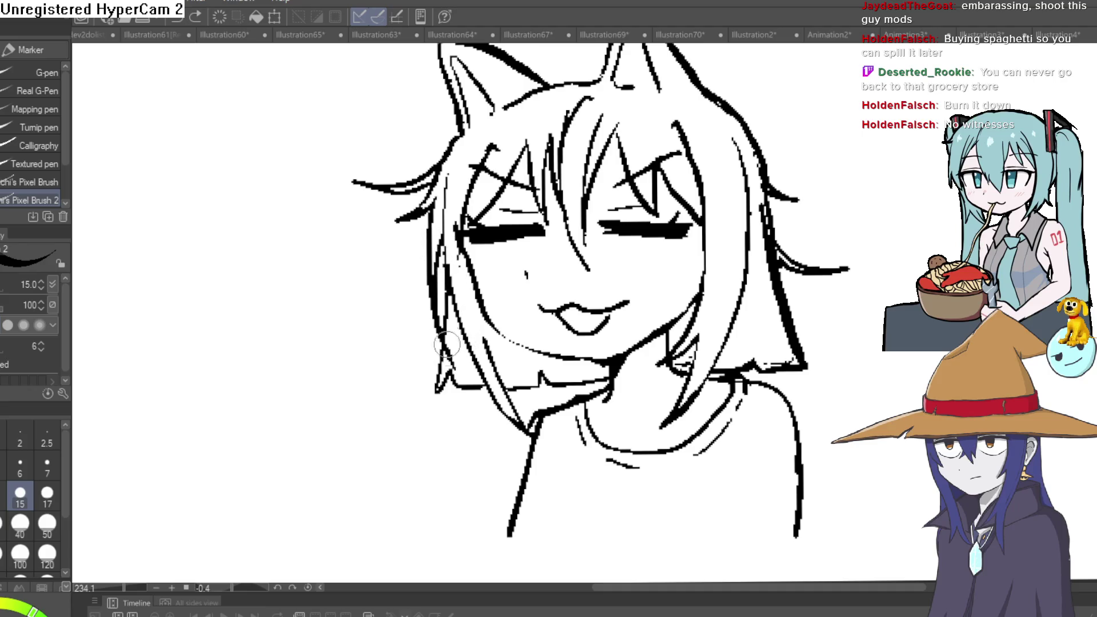
key("e")
mouse_move(442, 310)
left_mouse_down()
mouse_move(443, 277)
mouse_move(437, 325)
mouse_move(454, 202)
left_mouse_up()
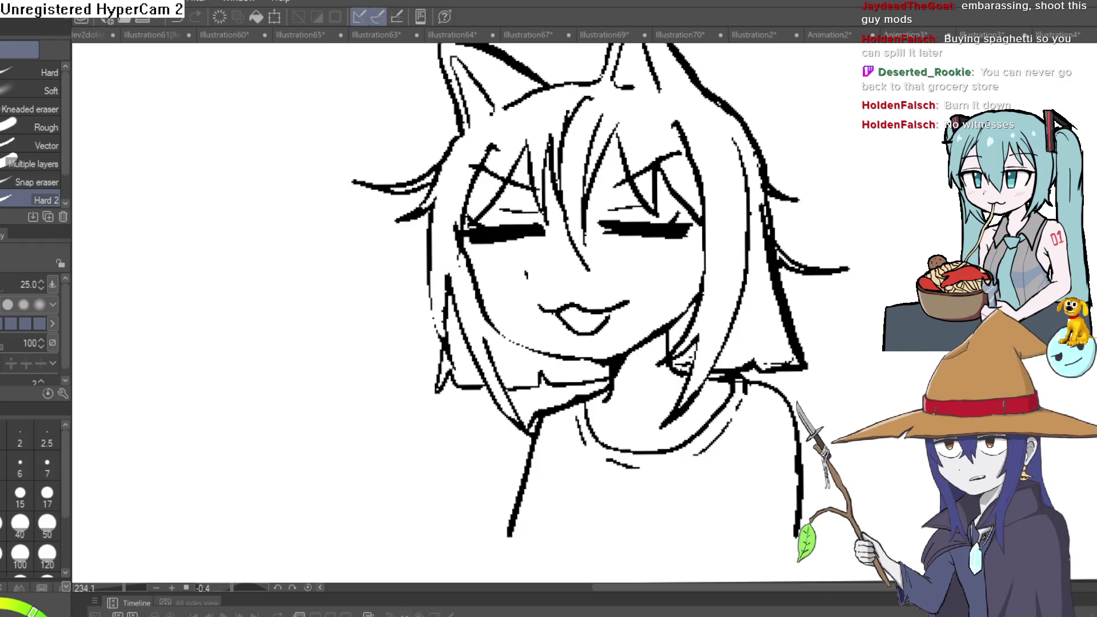
key("p")
scroll(429, 280, "up", 3)
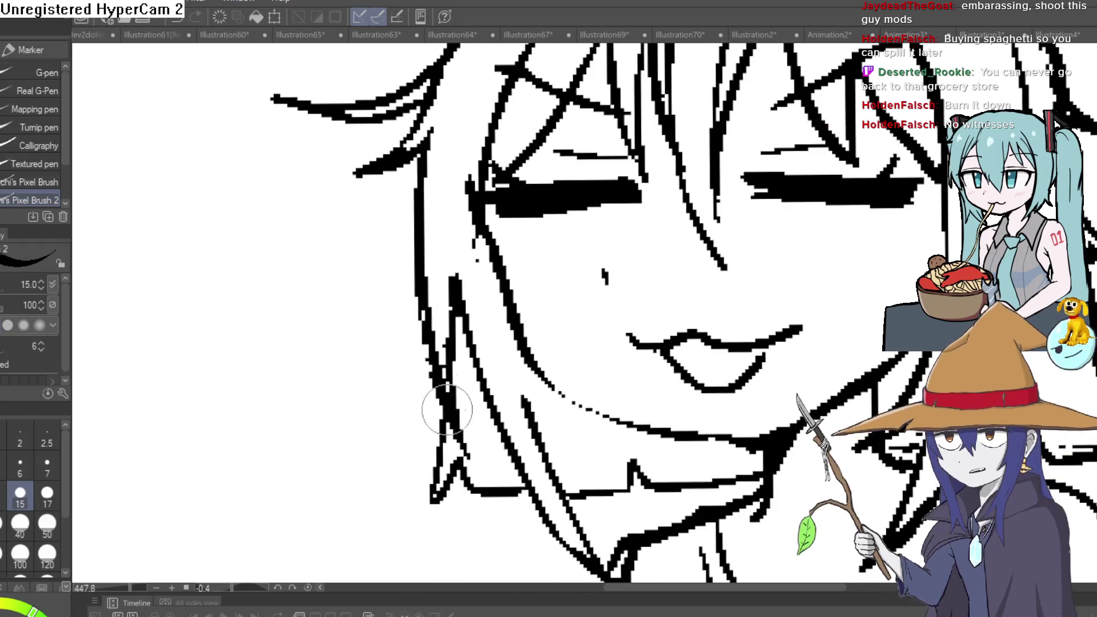
left_click_drag(462, 263, 578, 287)
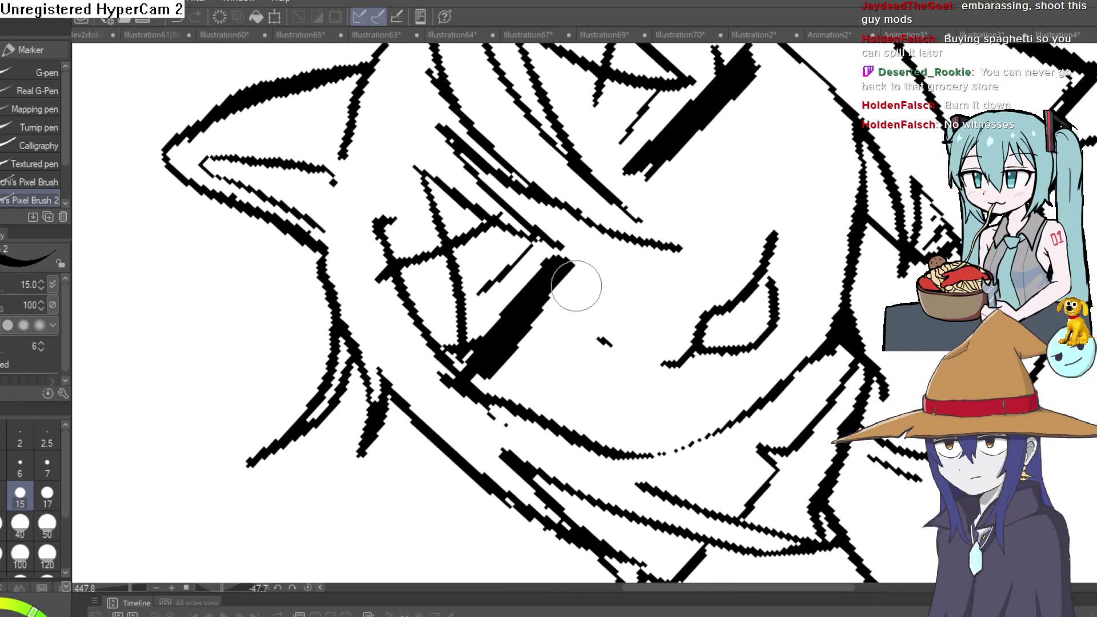
scroll(722, 154, "down", 4)
mouse_move(722, 155)
left_mouse_down()
mouse_move(876, 261)
mouse_move(941, 236)
mouse_move(837, 301)
mouse_move(732, 316)
mouse_move(858, 233)
left_mouse_up()
scroll(876, 262, "down", 4)
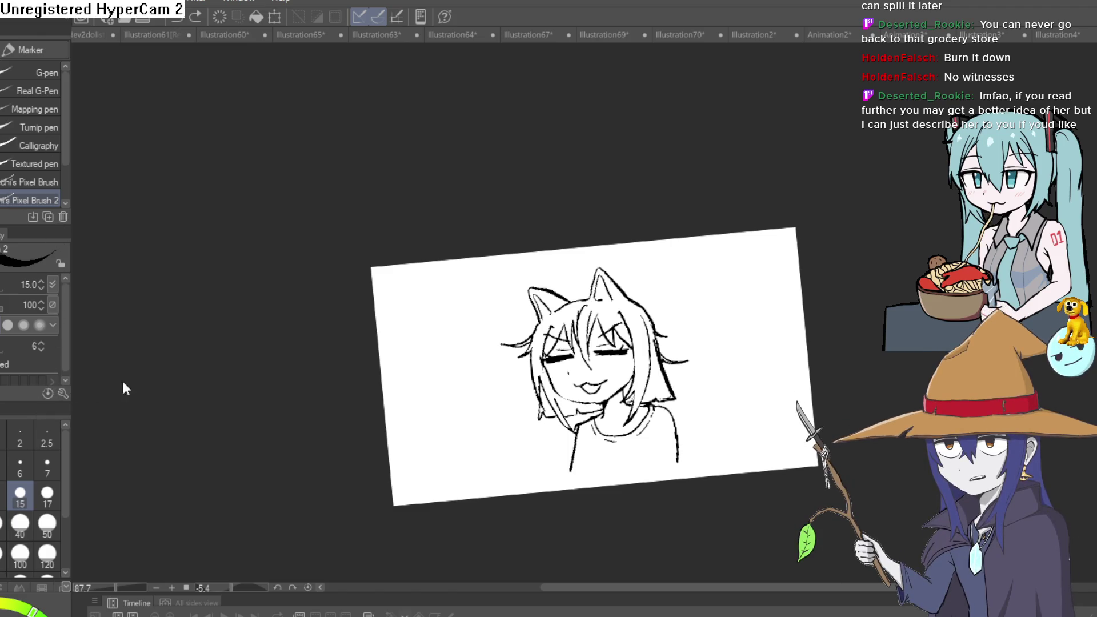
Extend the canvas downward with Change Canvas Size (Ctrl+Alt+C) and reset the view
key("ctrl+alt+c")
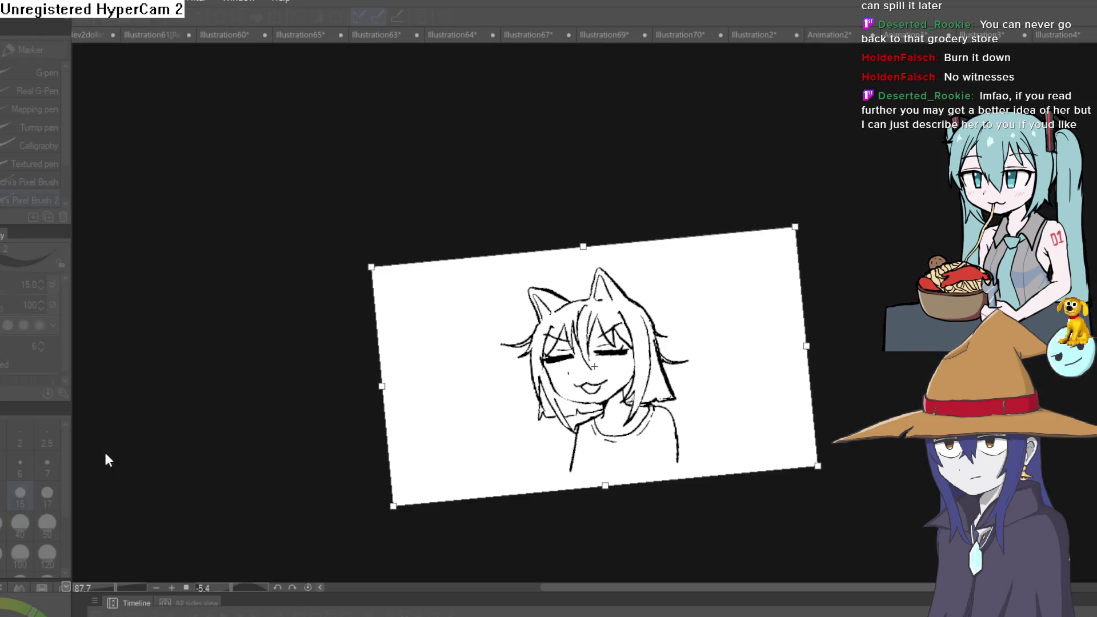
left_click_drag(610, 492, 610, 557)
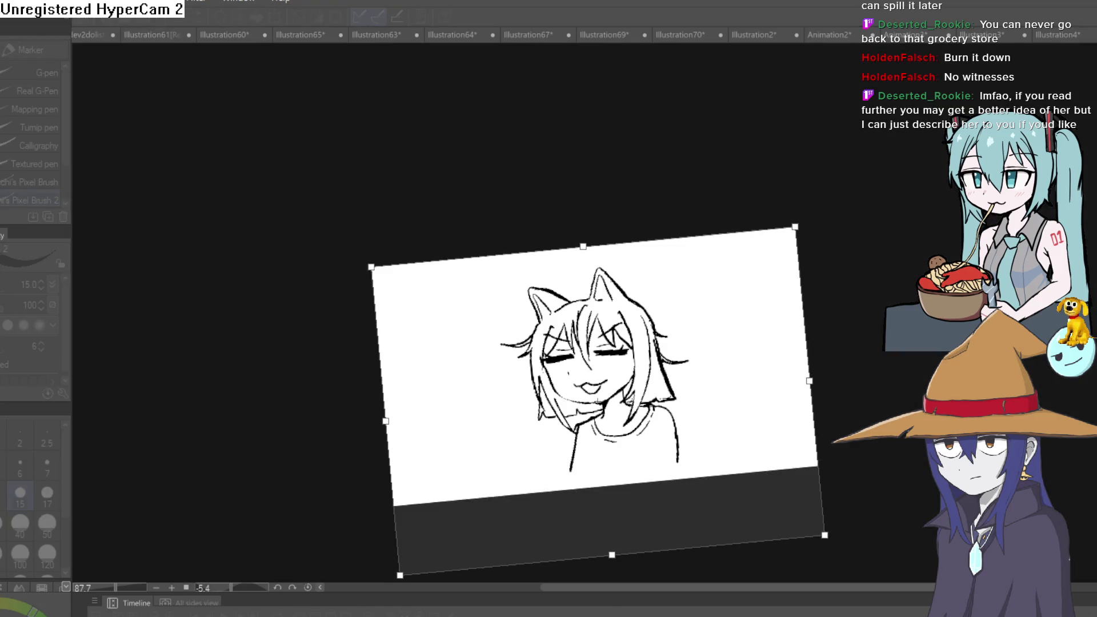
key("Return")
scroll(704, 380, "up", 5)
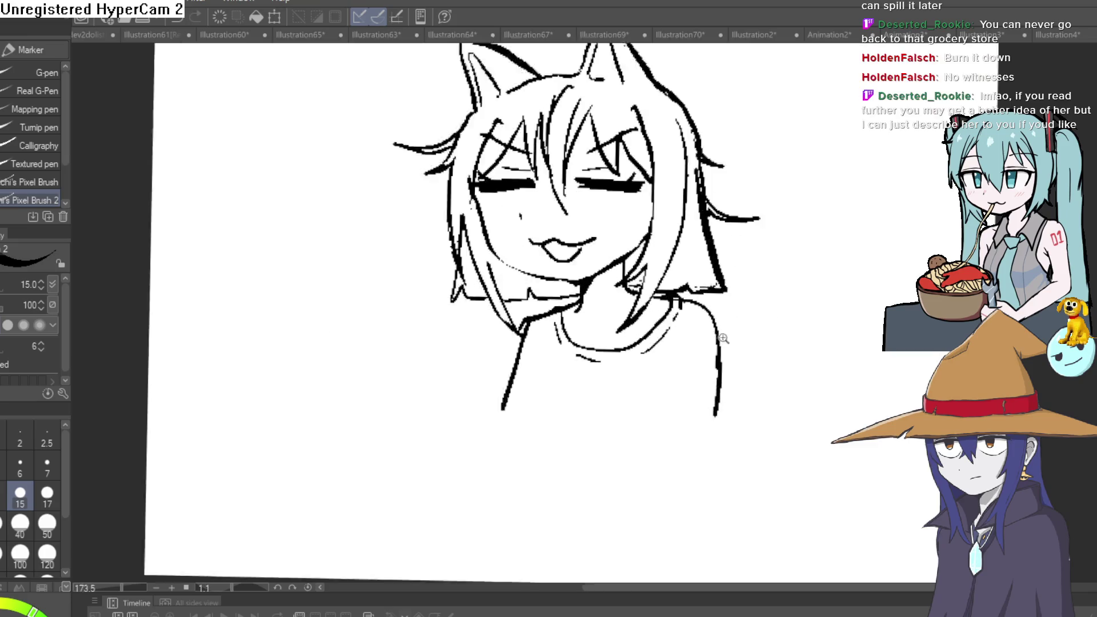